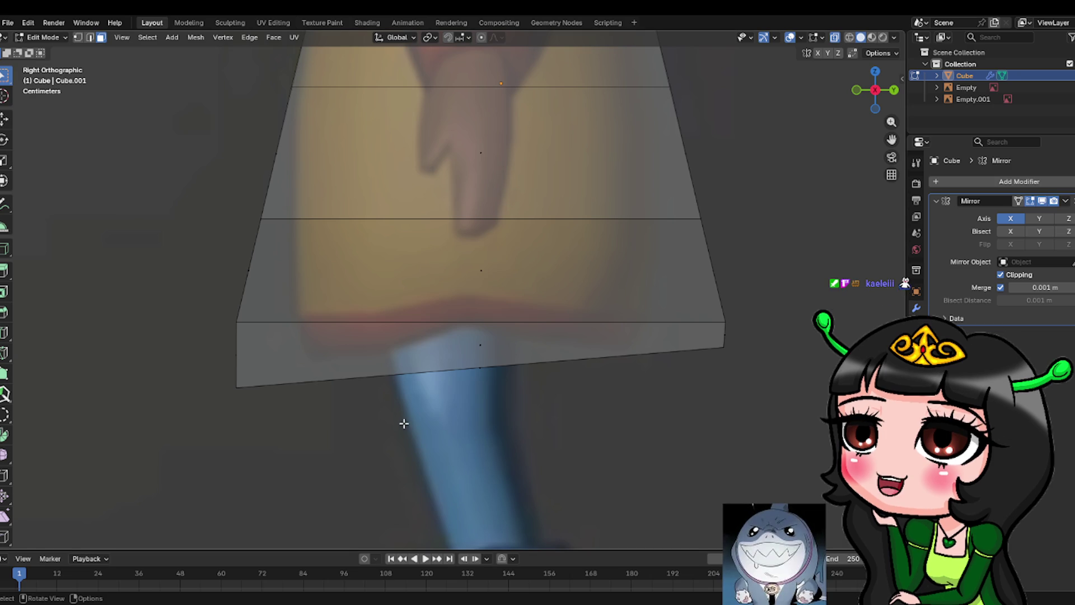
Frame the block beside both references in the right side orthographic view.
scroll(474, 444, down, 5)
mouse_move(180, 283)
middle_down()
mouse_move(359, 272)
mouse_move(590, 329)
mouse_move(545, 354)
middle_up()
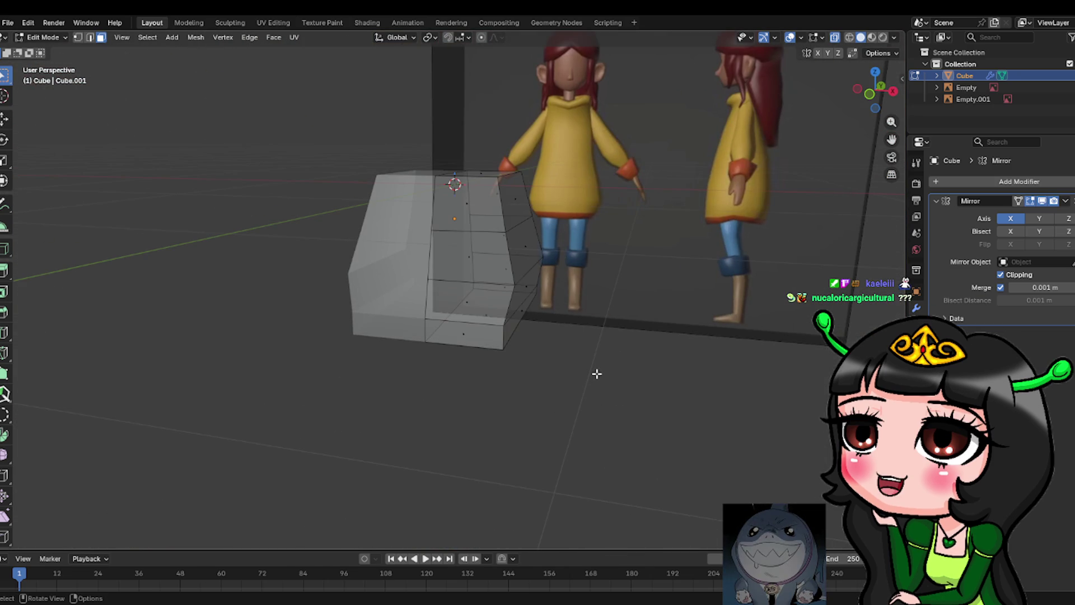
mouse_move(486, 357)
middle_down()
mouse_move(559, 355)
mouse_move(407, 351)
middle_up()
scroll(512, 361, up, 3)
scroll(512, 360, down, 4)
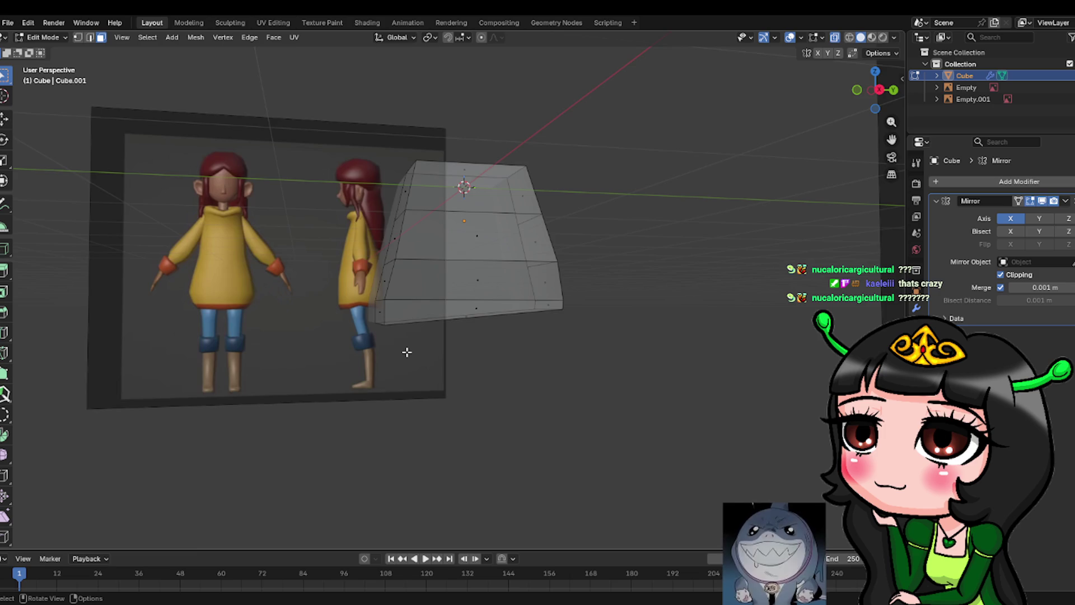
key(KP_3)
scroll(457, 297, up, 3)
scroll(458, 297, up, 2)
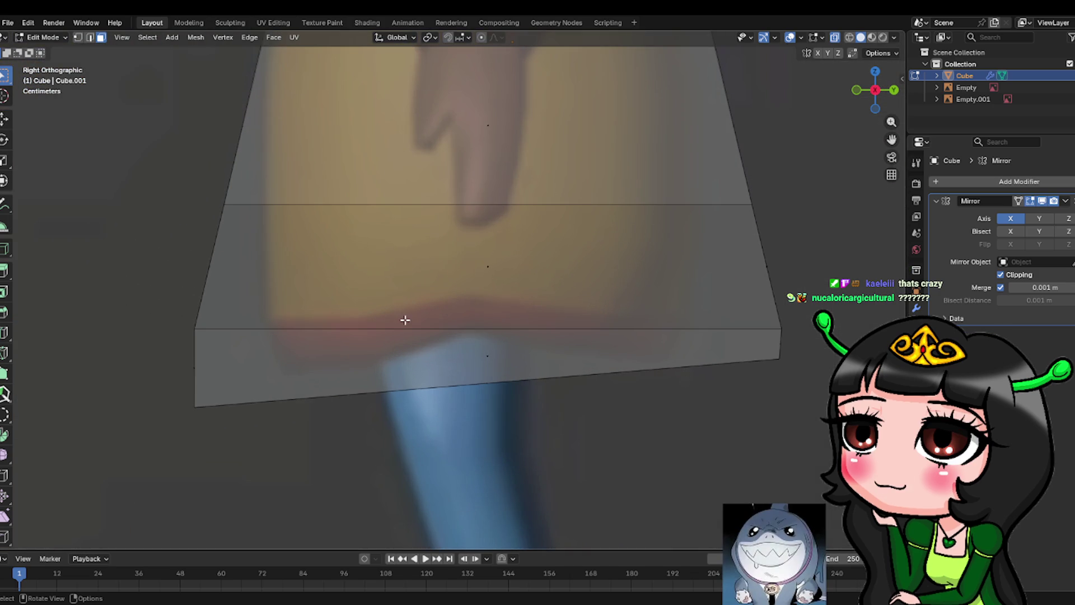
In vertex mode, slide the left end of the middle loop inward along Y.
click(75, 39)
drag(192, 192, 247, 228)
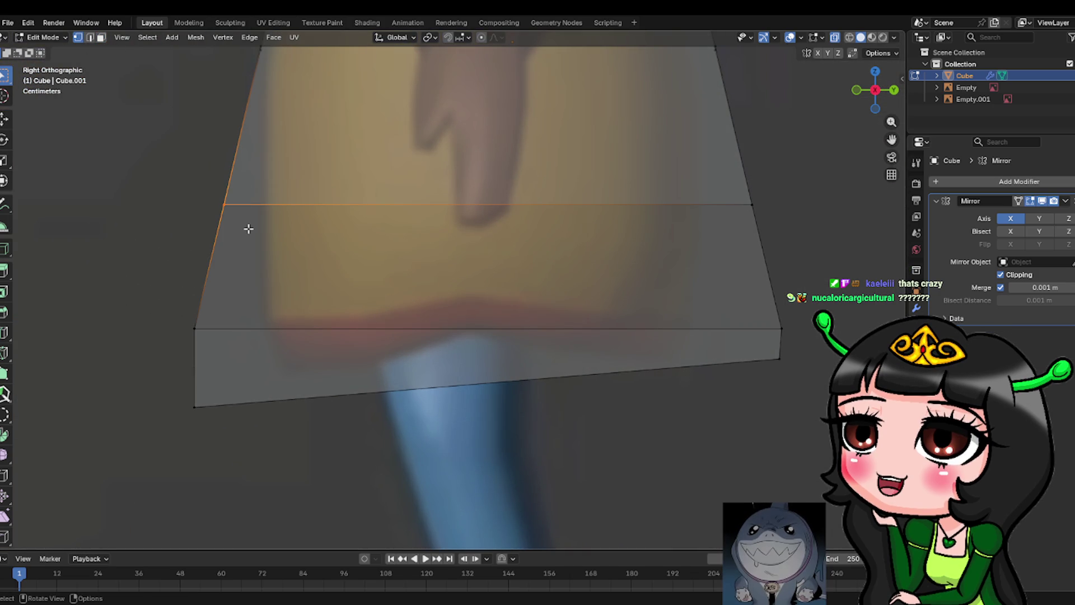
key(g)
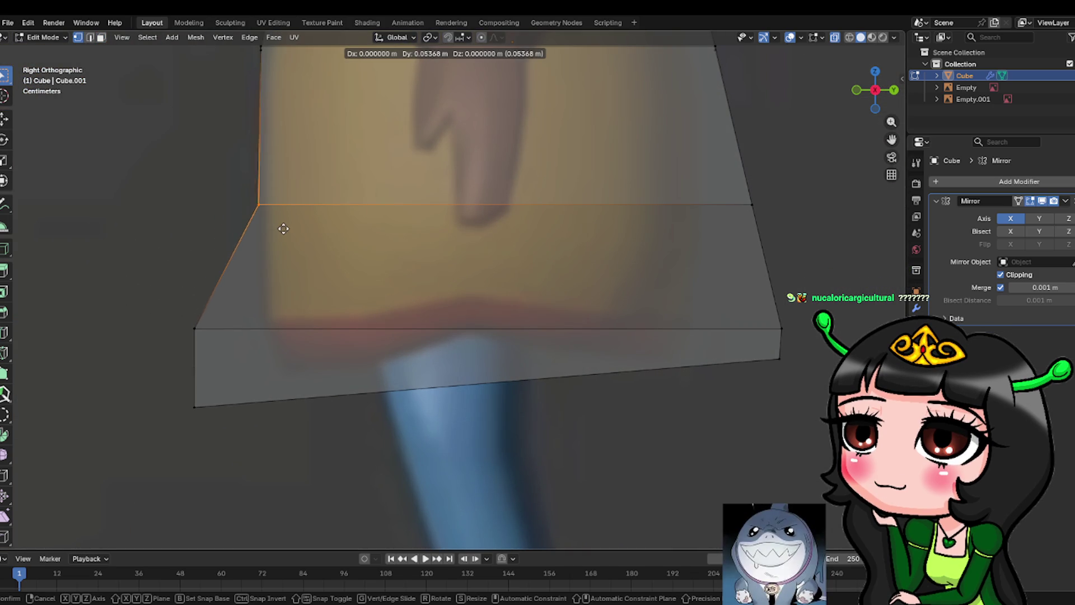
click(288, 227)
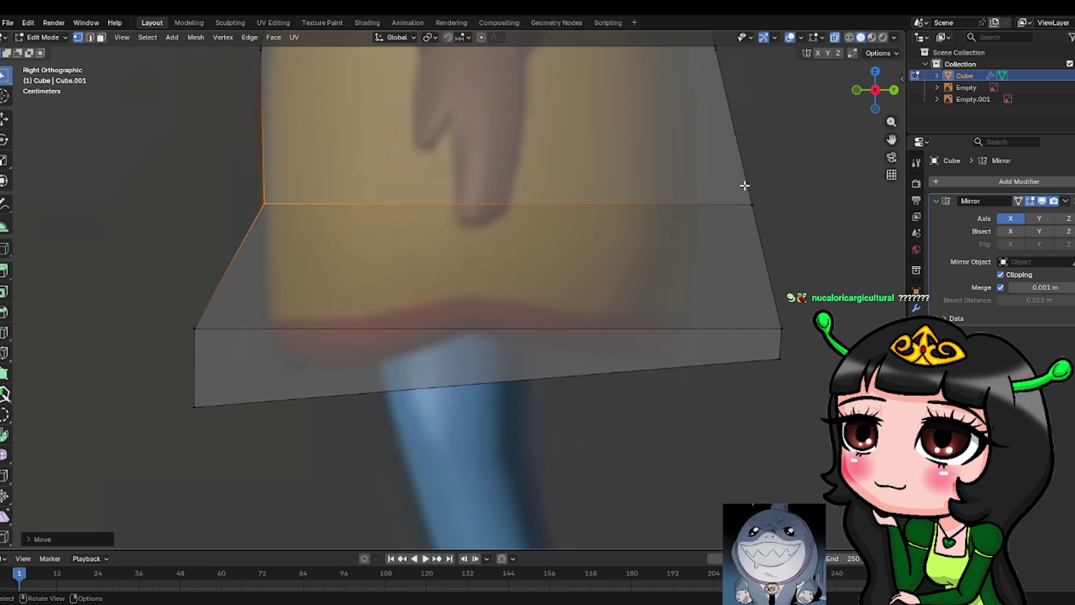
drag(751, 183, 789, 235)
key(g)
key(Escape)
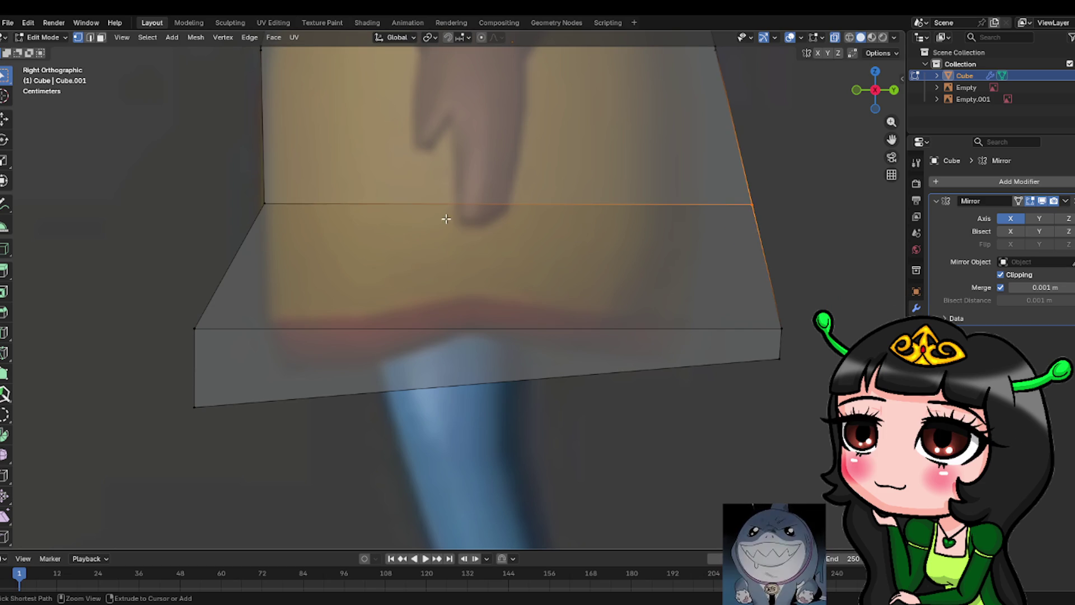
key(ctrl+z)
key(ctrl+z)
key(g)
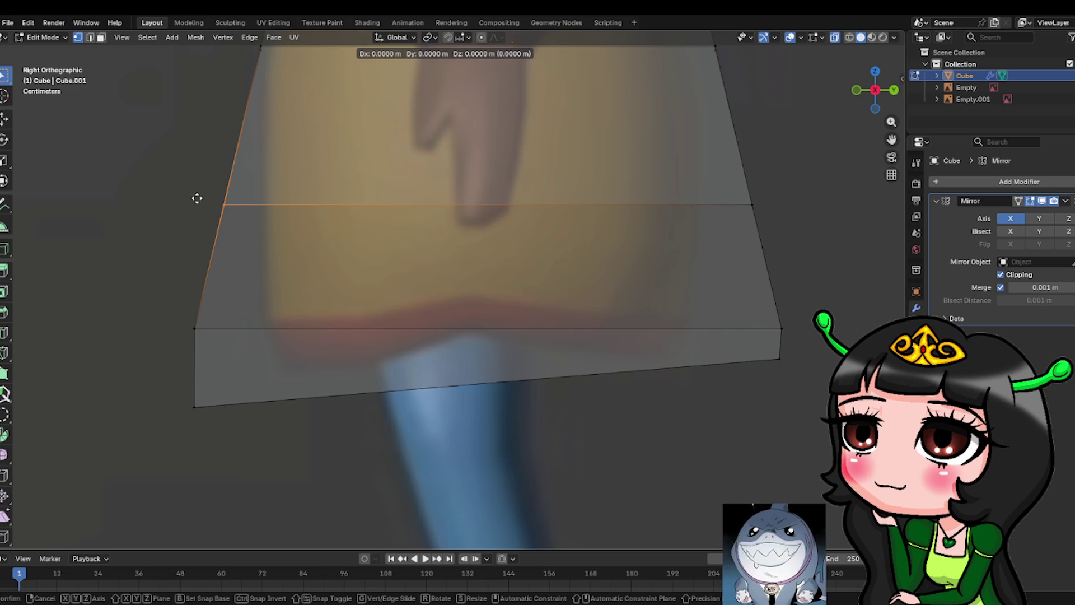
key(Escape)
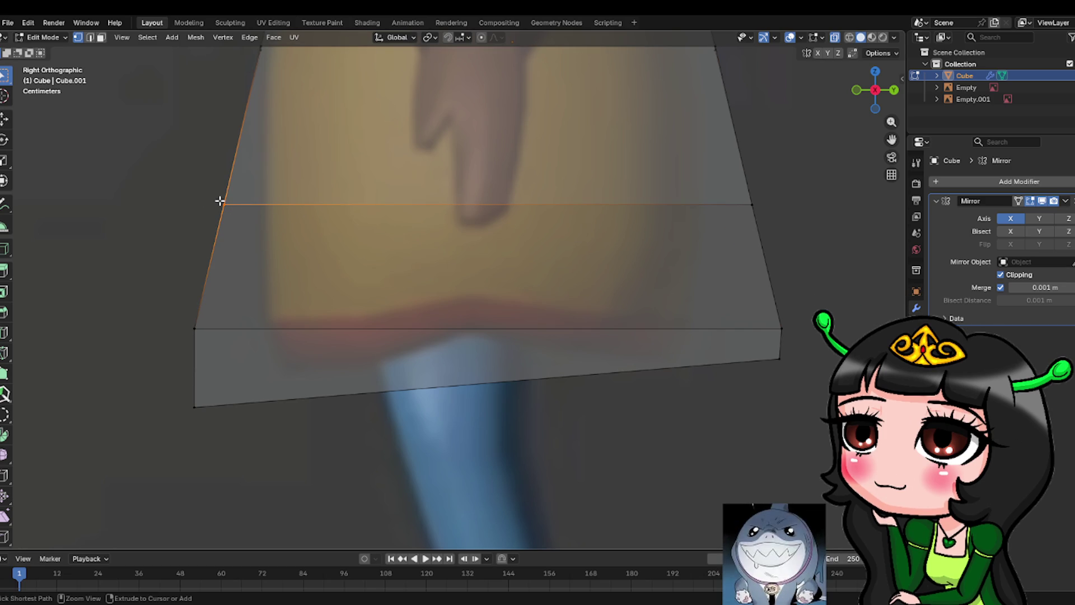
key(g)
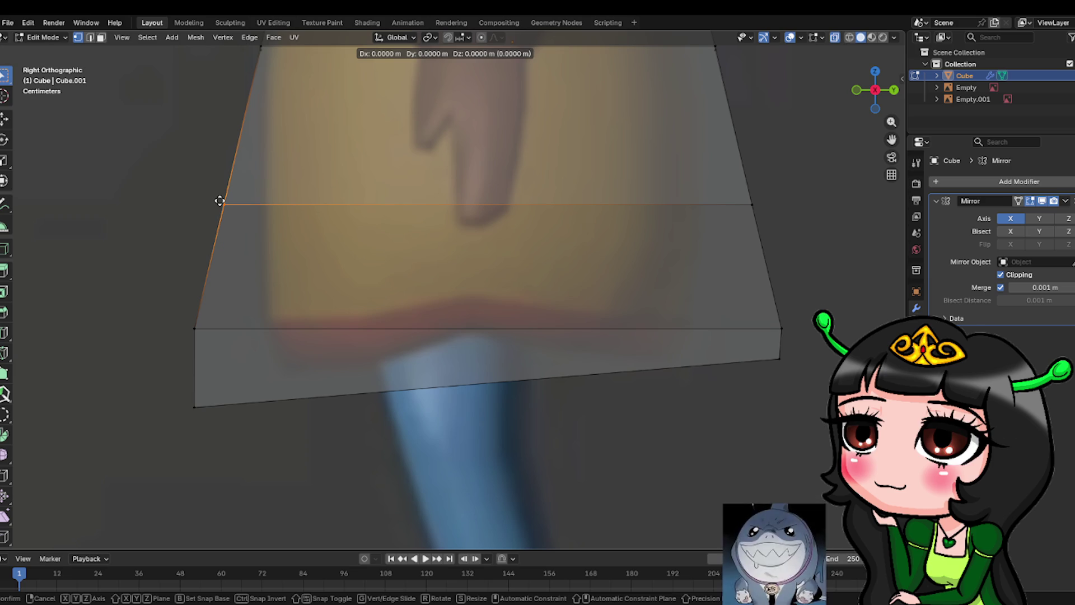
key(y)
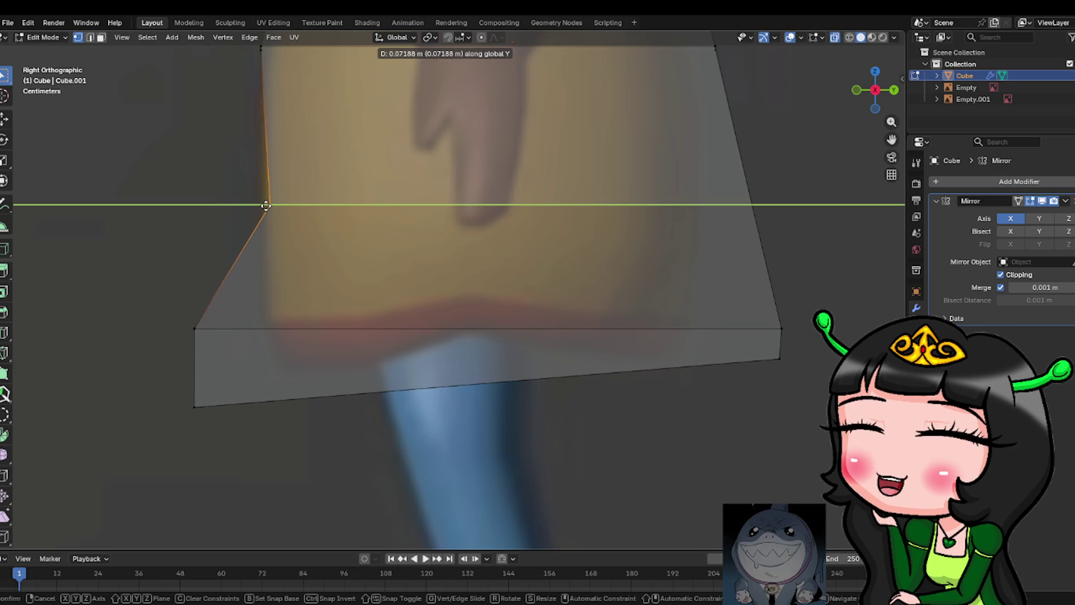
key(Escape)
Slide the right end of the middle loop inward along Y.
drag(720, 192, 818, 235)
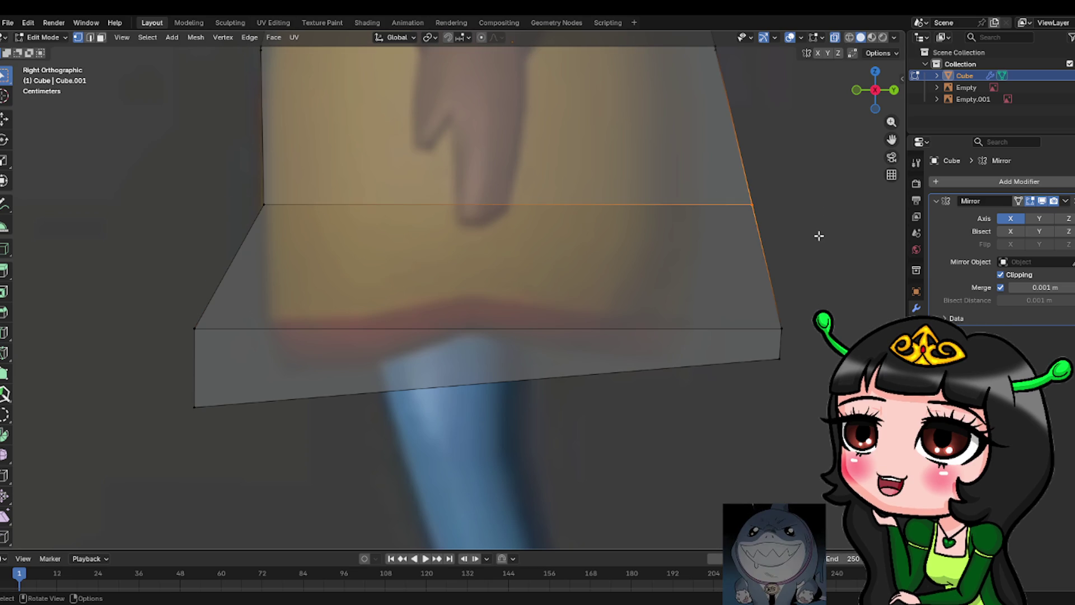
key(g)
key(y)
click(767, 243)
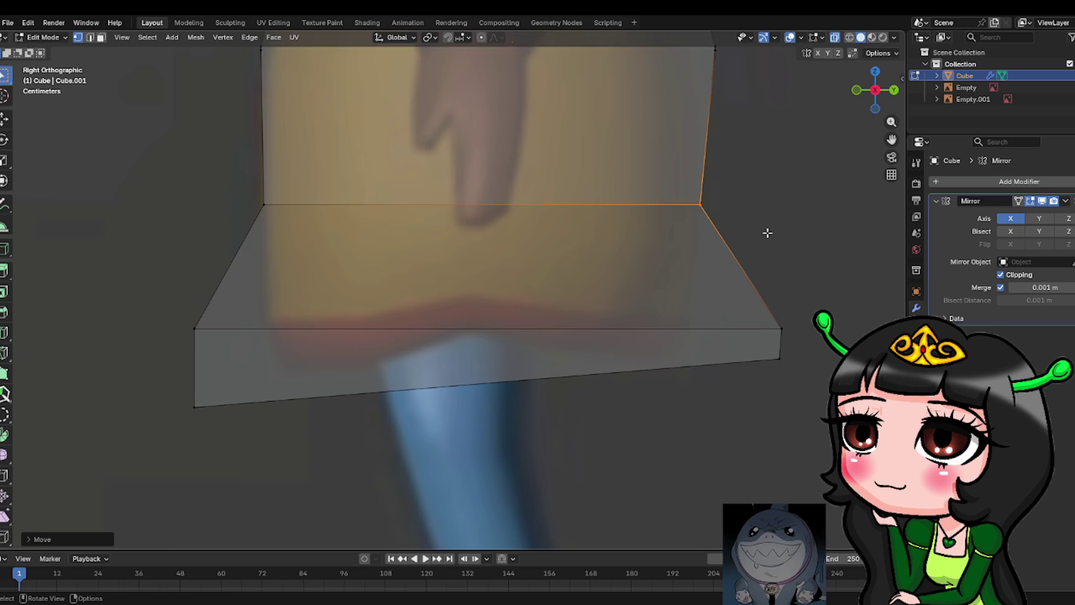
scroll(756, 210, down, 3)
scroll(619, 148, up, 2)
Shift the middle loop's right end inward along Y.
mouse_move(620, 149)
shift+middle_down()
mouse_move(641, 210)
mouse_move(623, 276)
shift+middle_up()
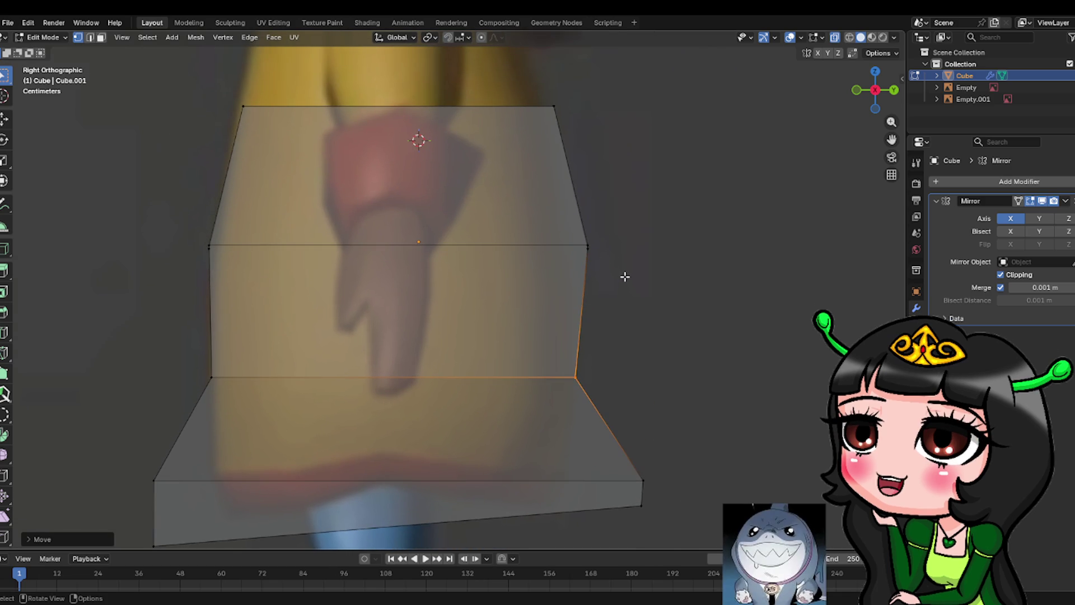
alt+click(604, 259)
key(g)
key(y)
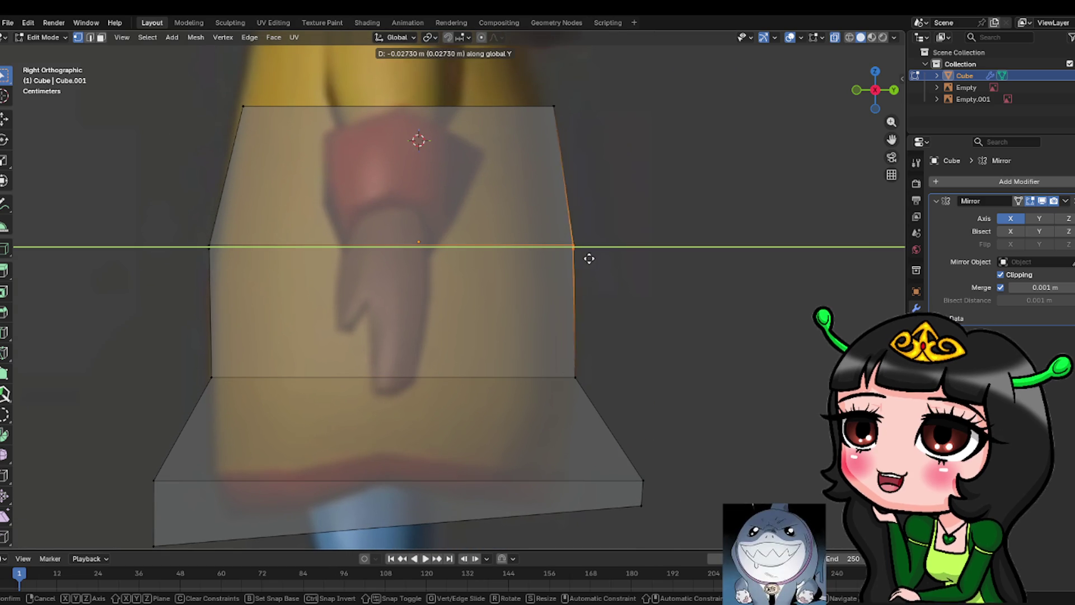
click(574, 251)
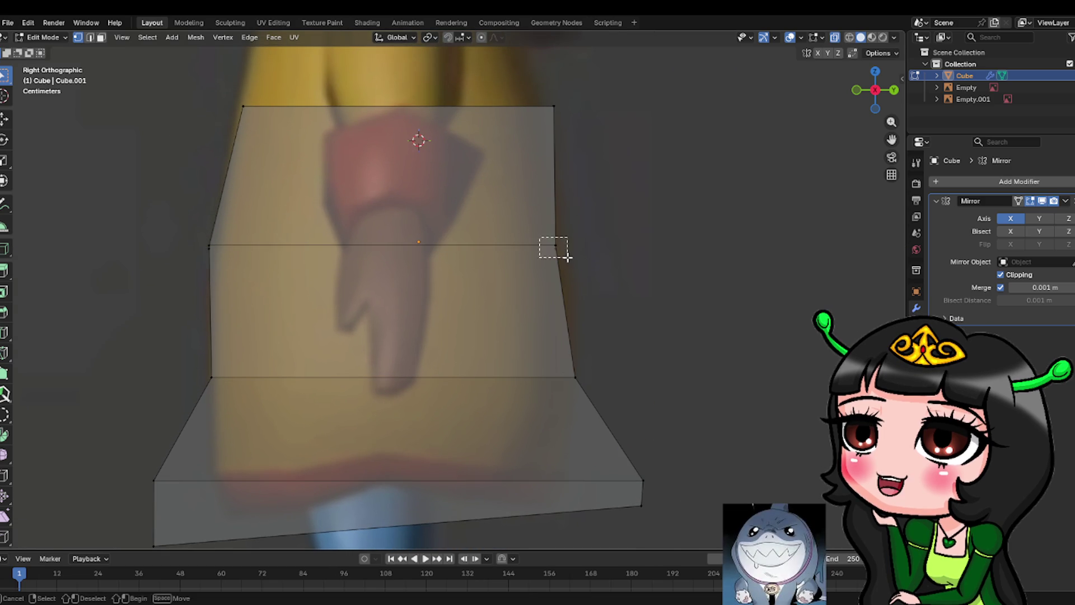
key(h)
key(alt+h)
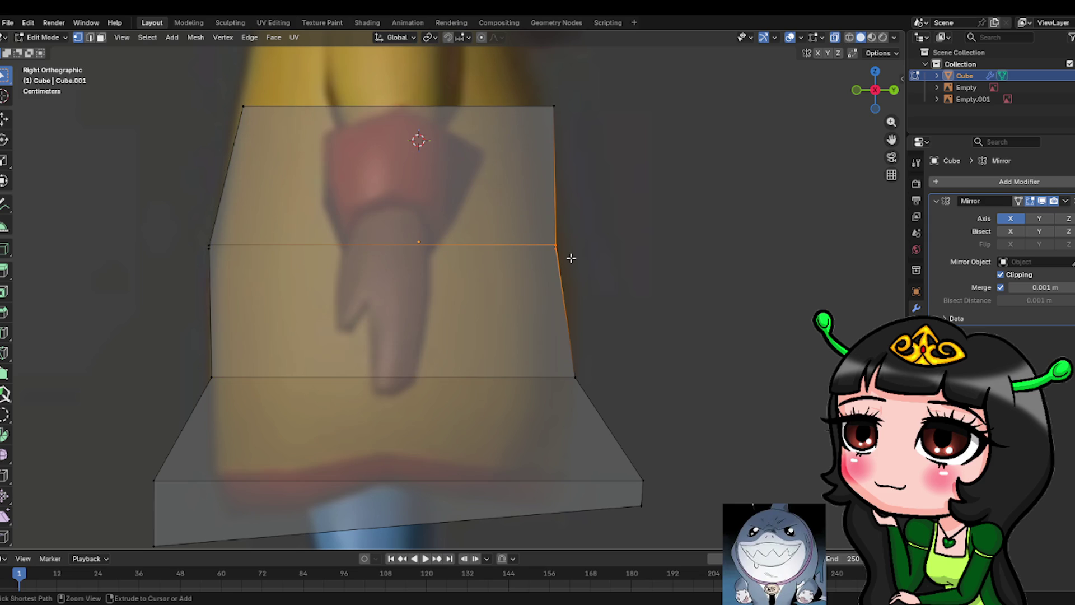
key(g)
key(y)
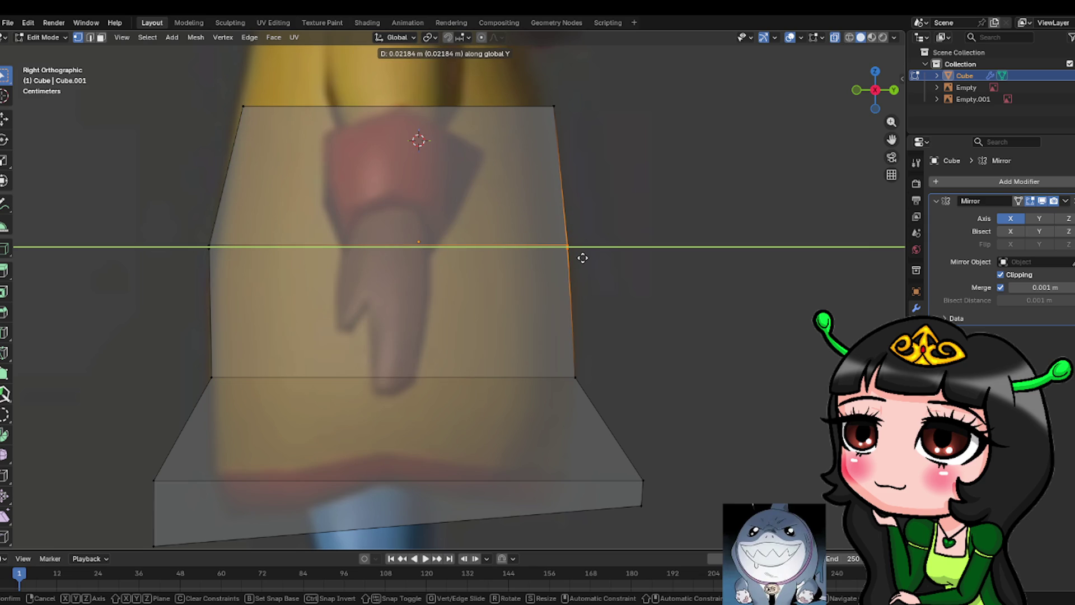
click(586, 258)
Move the bottom-right corner vertex along Y to fit the hoodie's side profile.
drag(634, 473, 667, 501)
key(x)
click(667, 501)
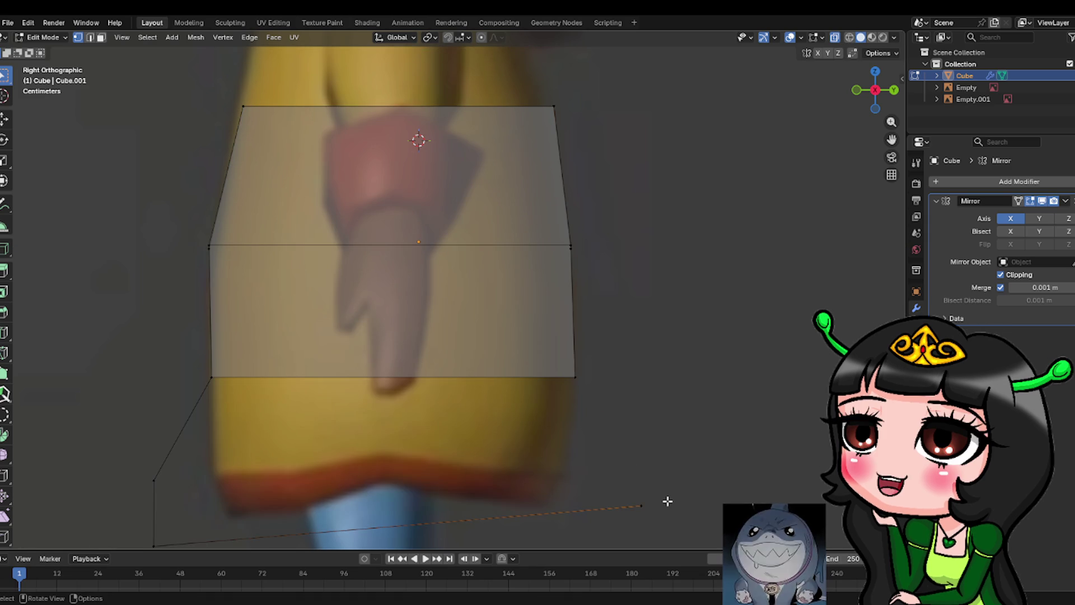
key(ctrl+z)
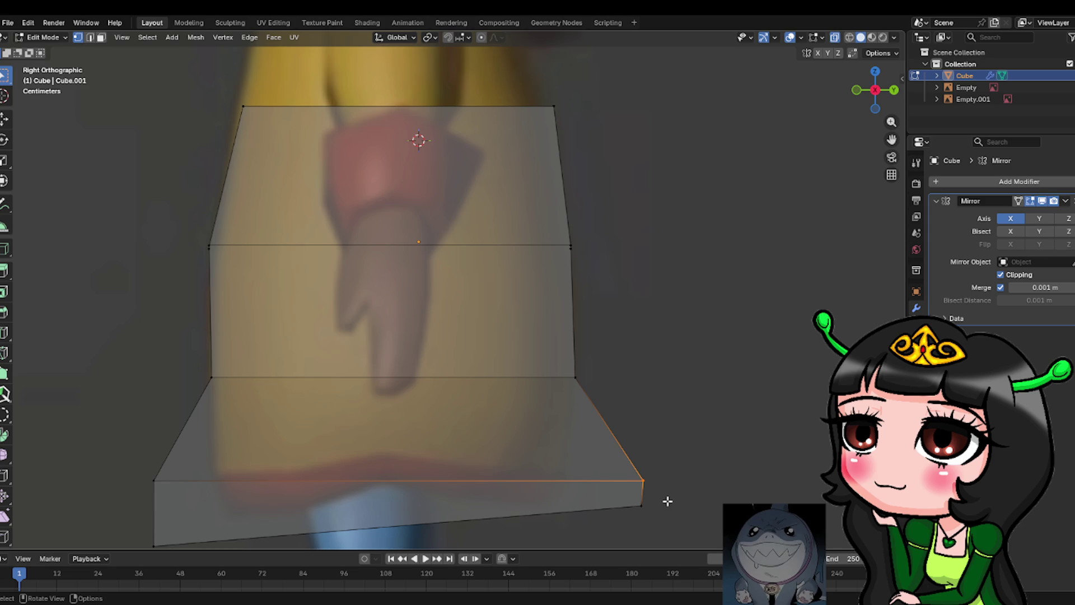
key(g)
key(y)
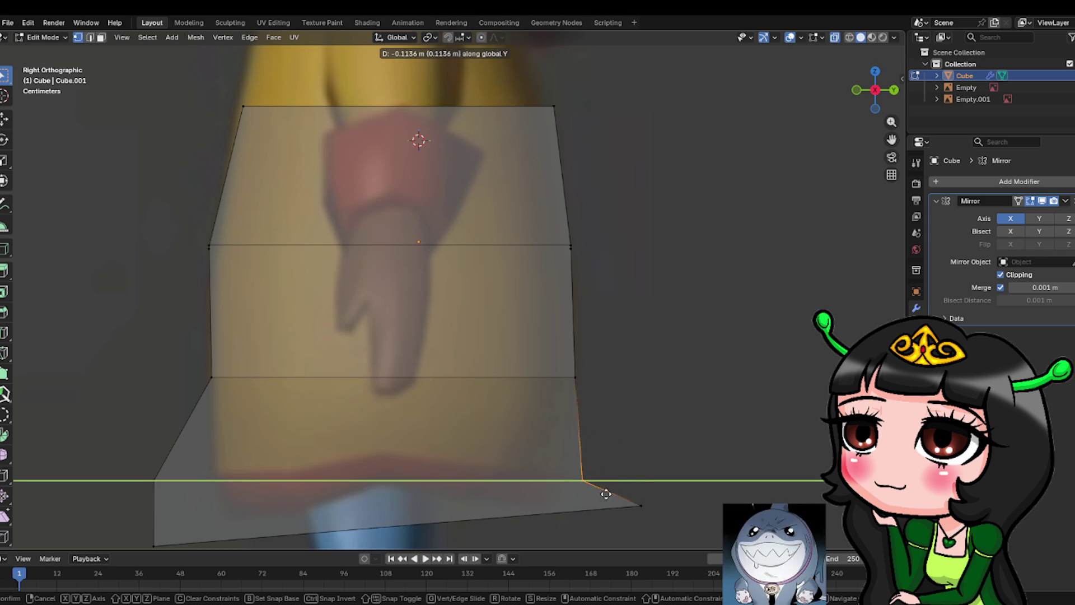
click(629, 497)
Pull the bottom-right corner vertex inward along Y.
key(h)
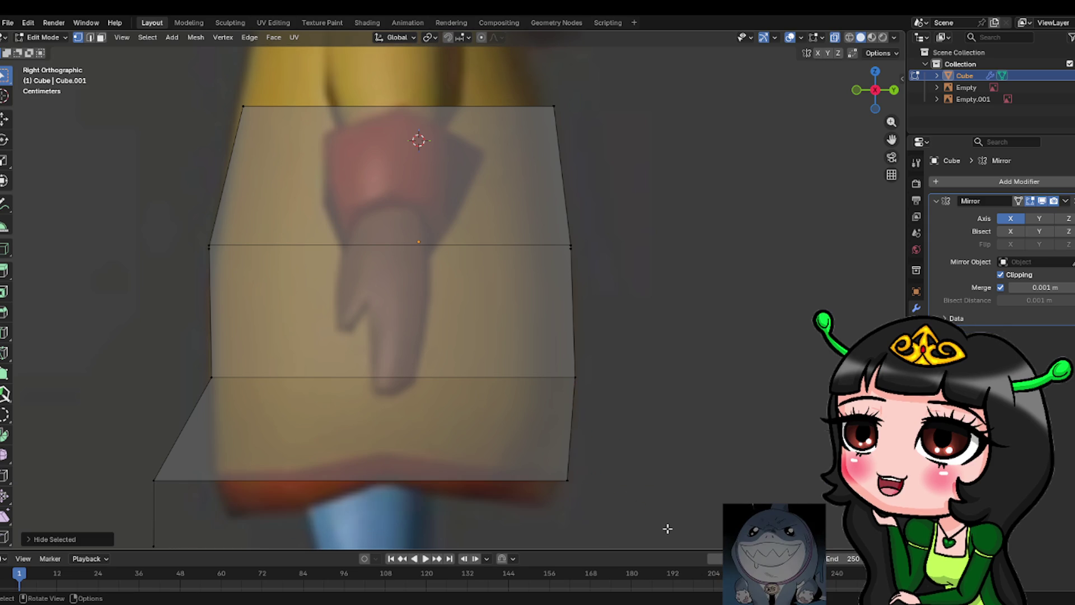
key(ctrl+z)
key(g)
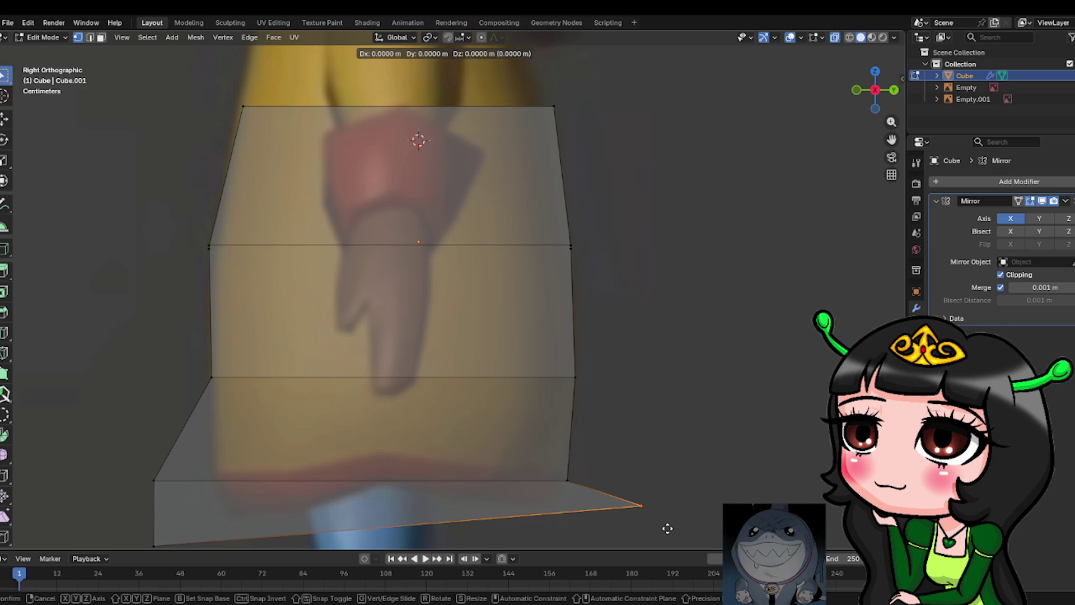
key(y)
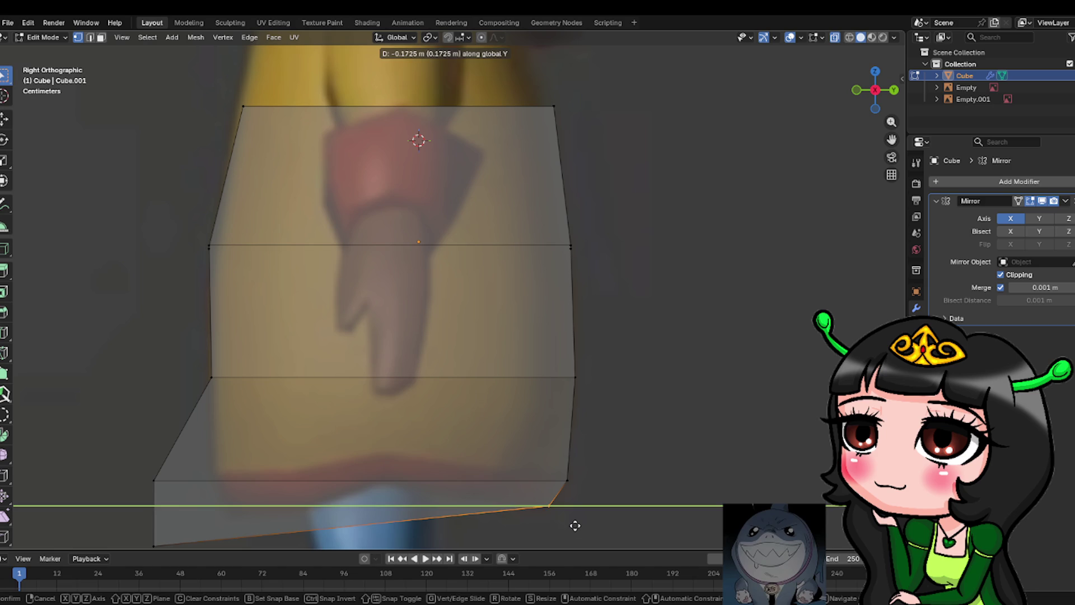
click(575, 525)
Pull the bottom-left corner vertex inward along Y.
click(157, 546)
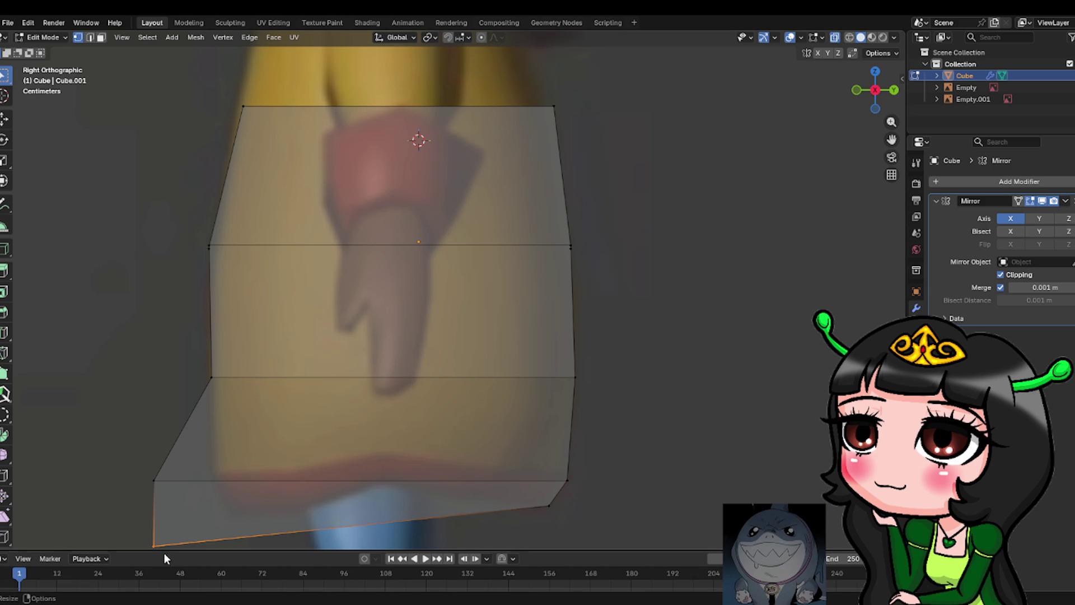
key(g)
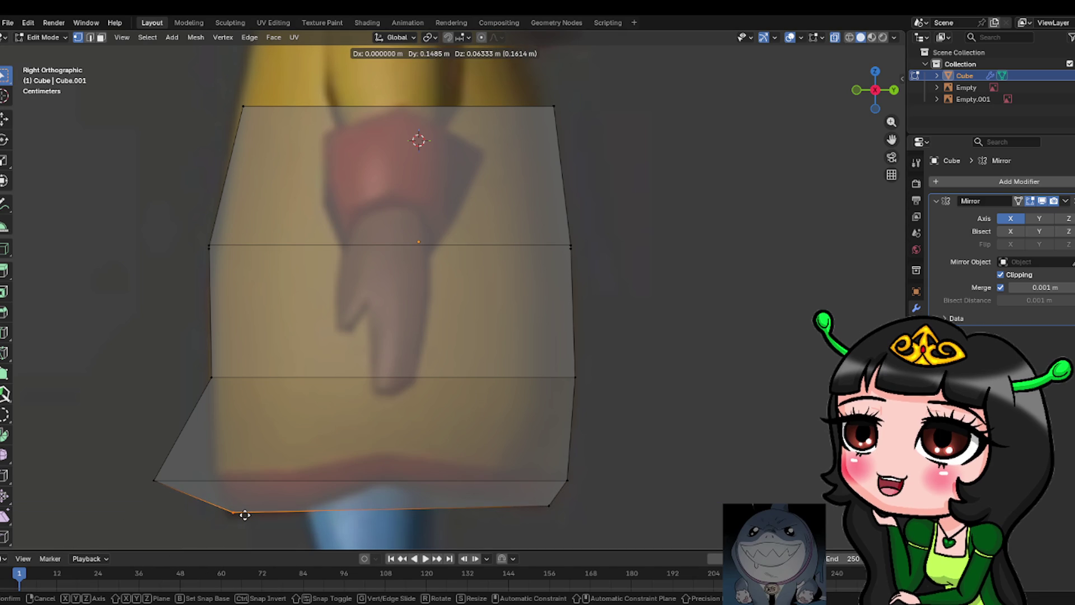
click(243, 517)
drag(171, 495, 168, 491)
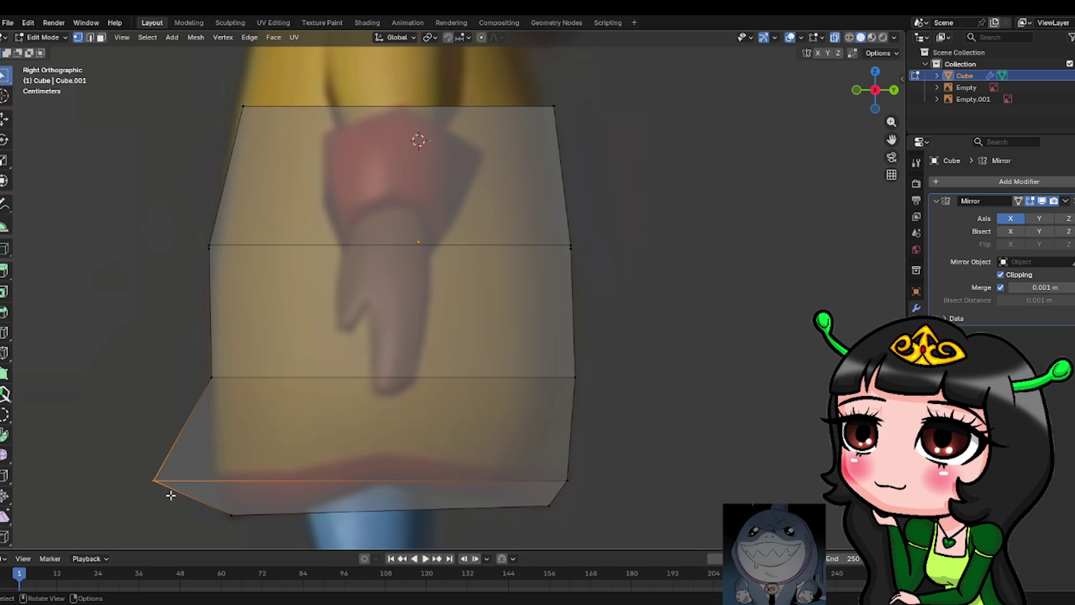
key(g)
key(y)
click(233, 489)
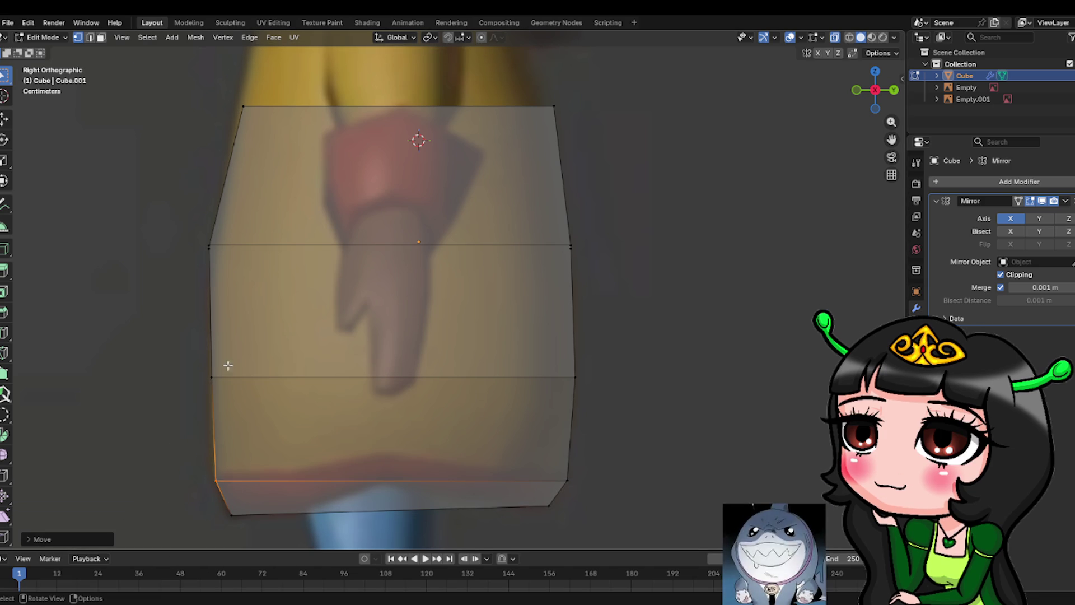
Pull the top-left corner vertex inward along Y, then check the shape in 3D.
drag(230, 104, 256, 115)
key(g)
key(y)
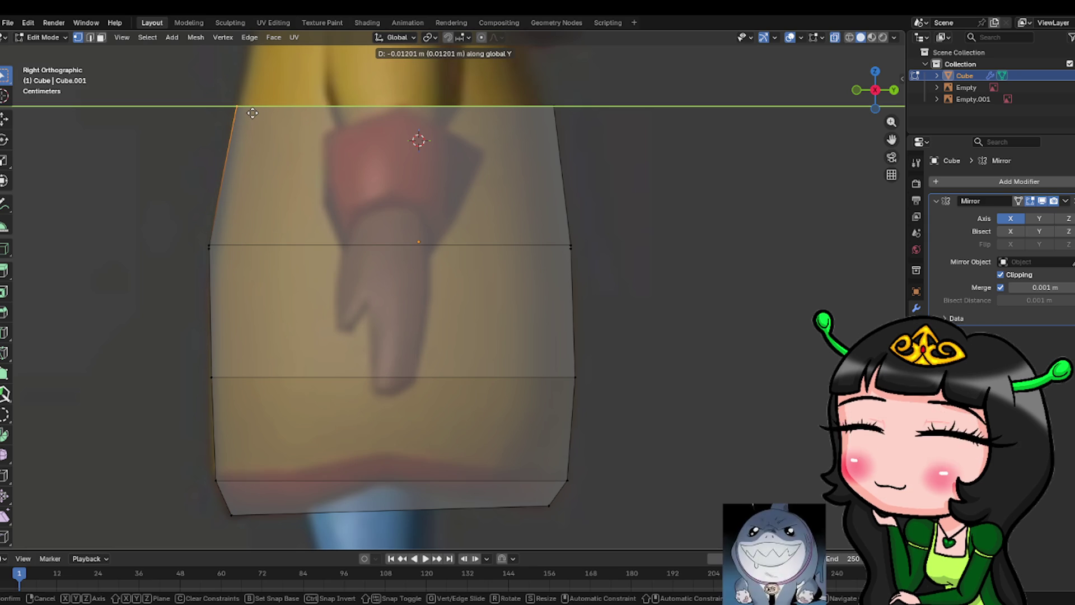
click(254, 113)
scroll(668, 315, down, 1)
mouse_move(668, 315)
middle_down()
mouse_move(504, 322)
mouse_move(610, 333)
middle_up()
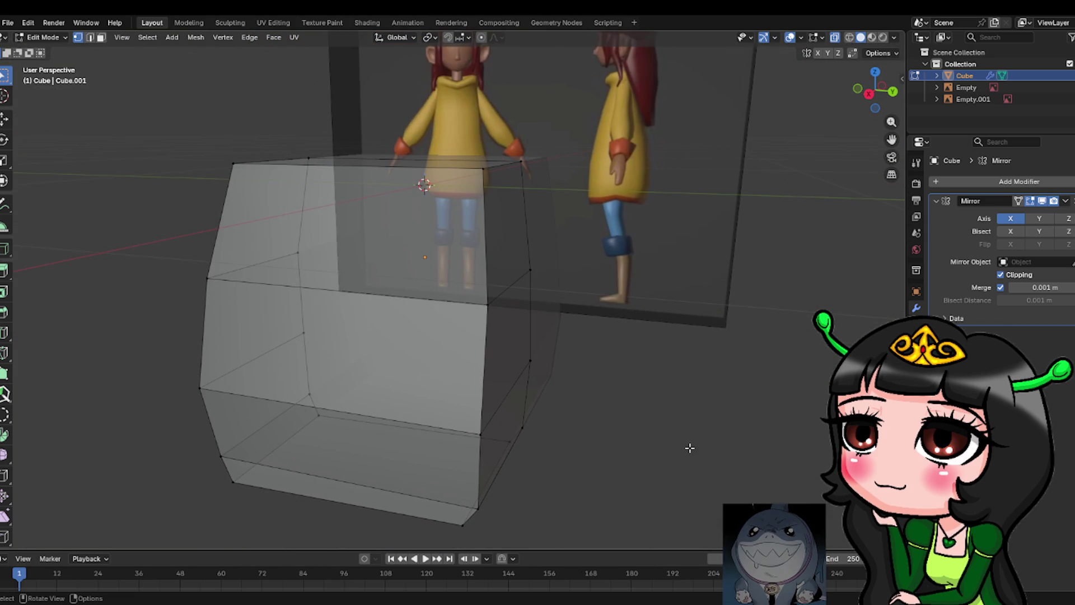
In front view, move the lower-right hem corner vertices inward to taper the hem.
key(KP_1)
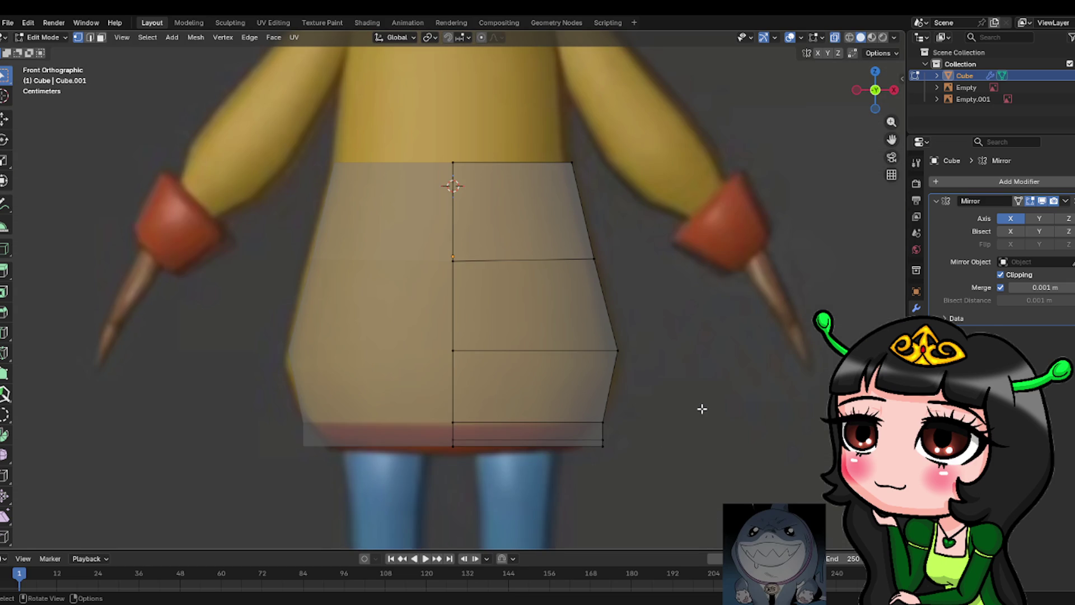
scroll(702, 407, down, 2)
scroll(613, 409, up, 3)
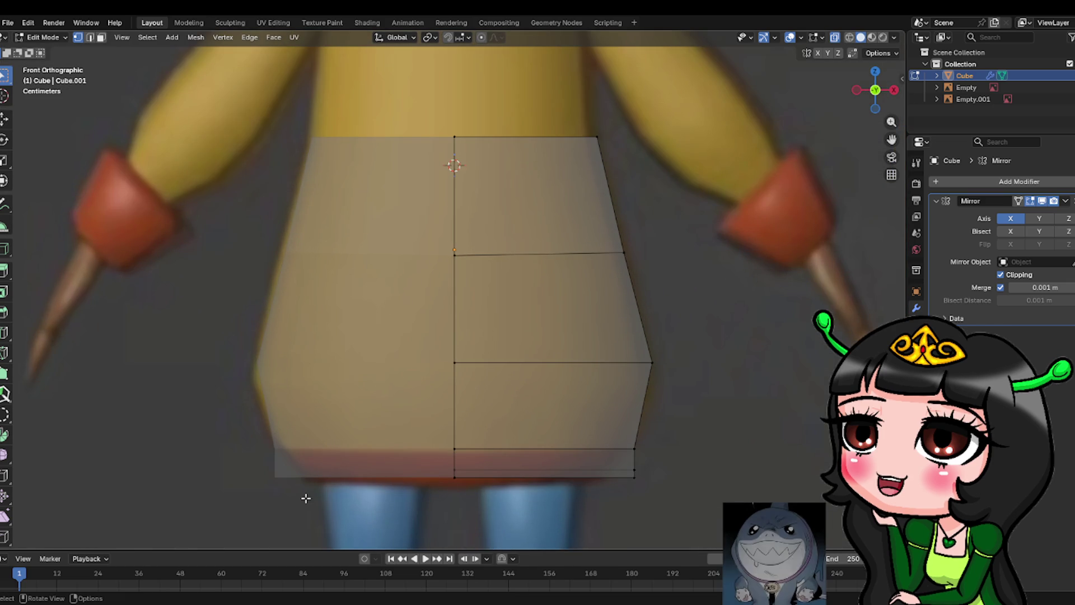
drag(266, 472, 350, 539)
drag(650, 494, 648, 494)
scroll(643, 468, up, 2)
shift+drag(530, 287, 628, 411)
mouse_move(533, 318)
shift+mouse_down()
mouse_move(602, 377)
mouse_move(592, 373)
shift+mouse_up()
key(h)
key(ctrl+z)
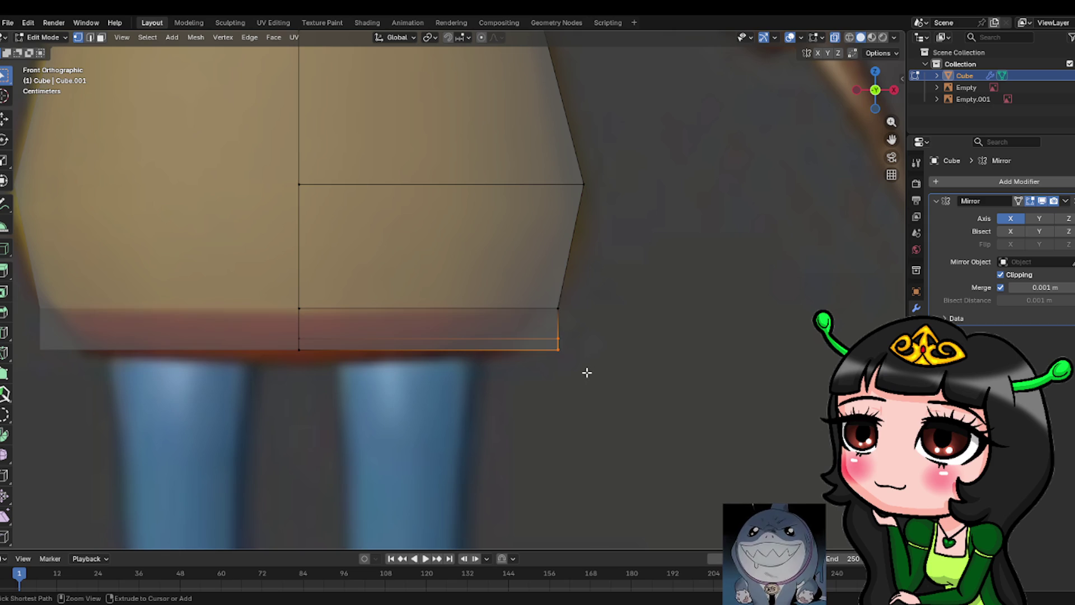
key(g)
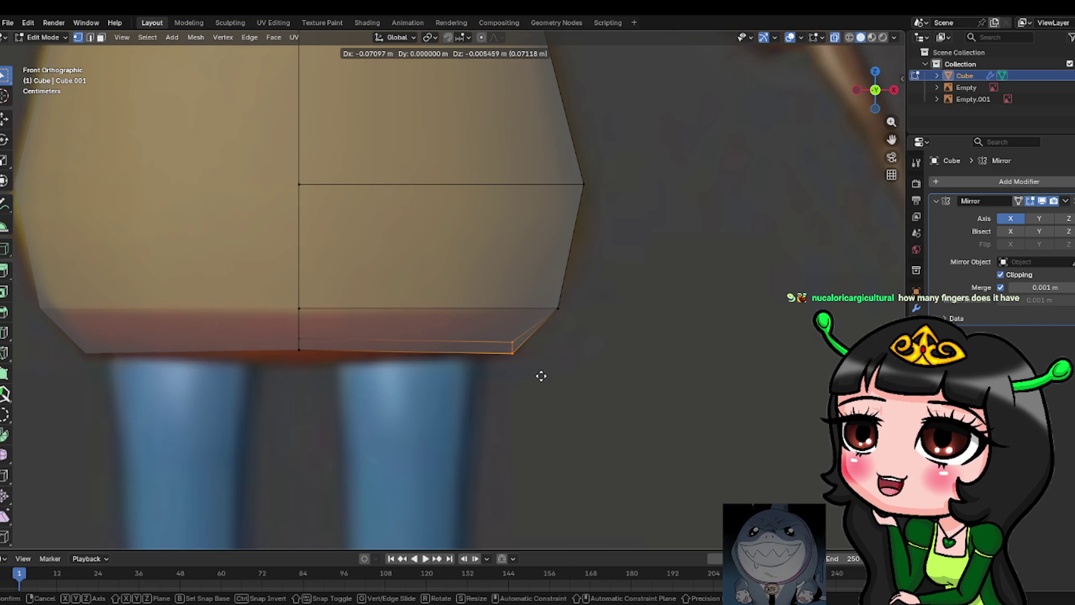
click(541, 376)
Lower the bottom hem edge loop slightly and view the mesh in perspective.
scroll(648, 371, down, 2)
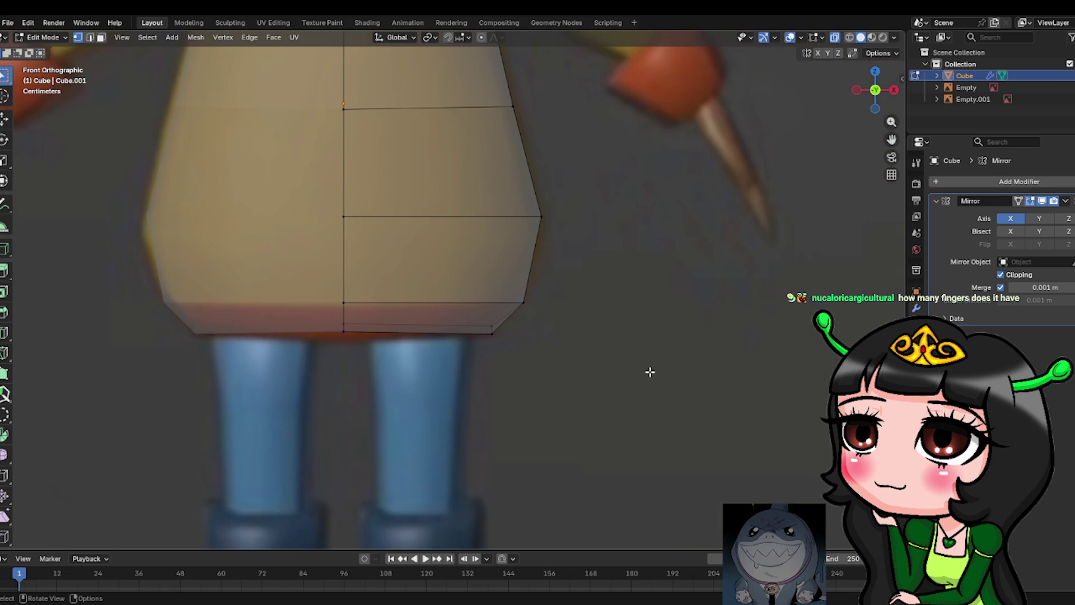
alt+click(343, 332)
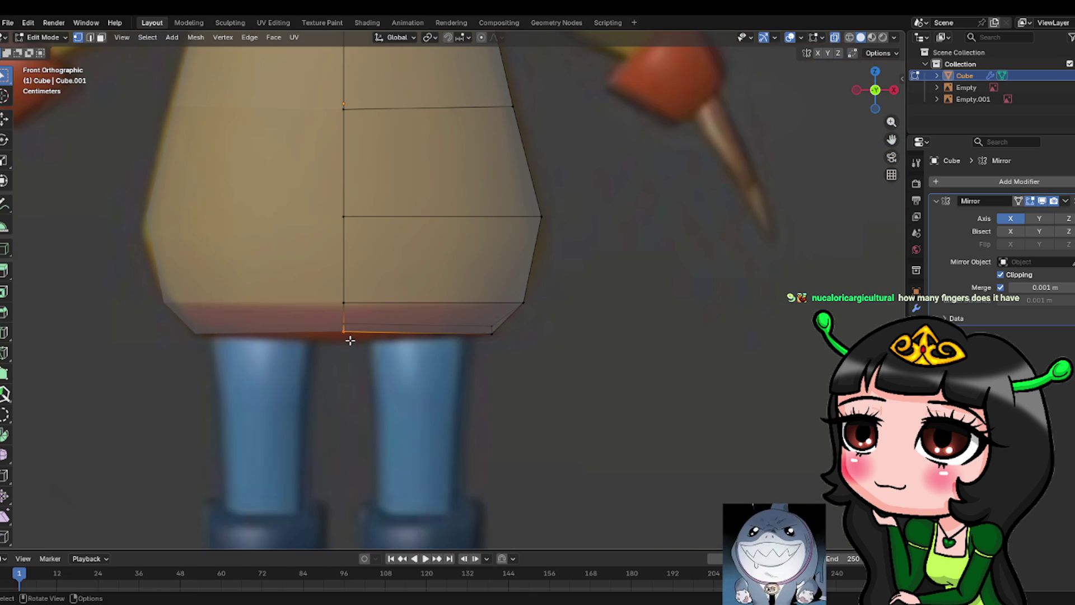
key(g)
click(343, 351)
key(alt+a)
scroll(732, 427, down, 3)
mouse_move(561, 365)
middle_down()
mouse_move(439, 398)
mouse_move(532, 373)
middle_up()
scroll(532, 373, down, 4)
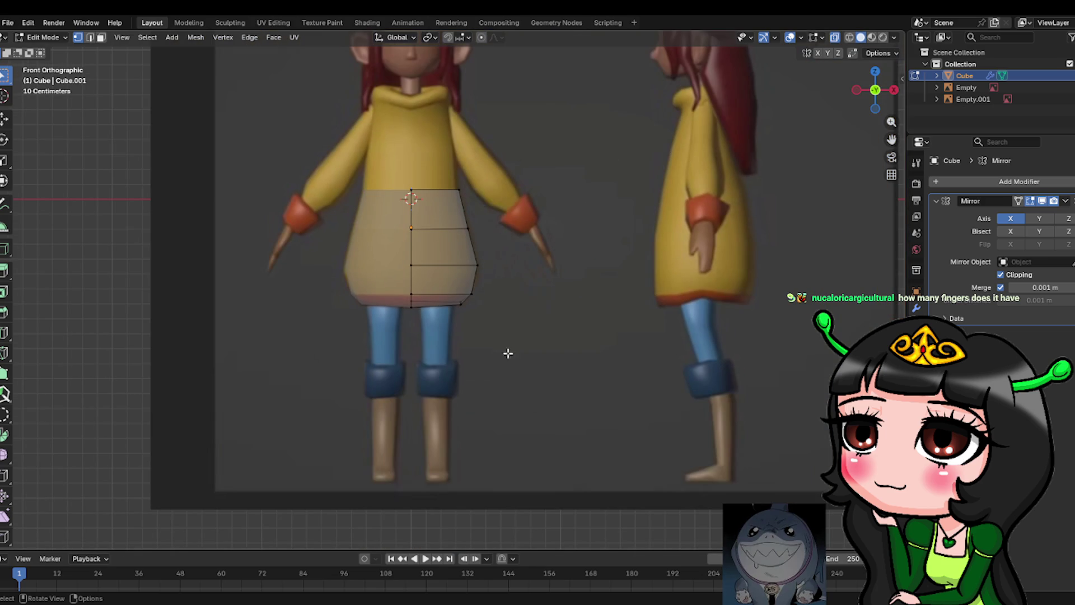
mouse_move(571, 298)
middle_down()
mouse_move(439, 346)
mouse_move(271, 235)
middle_up()
scroll(271, 235, up, 3)
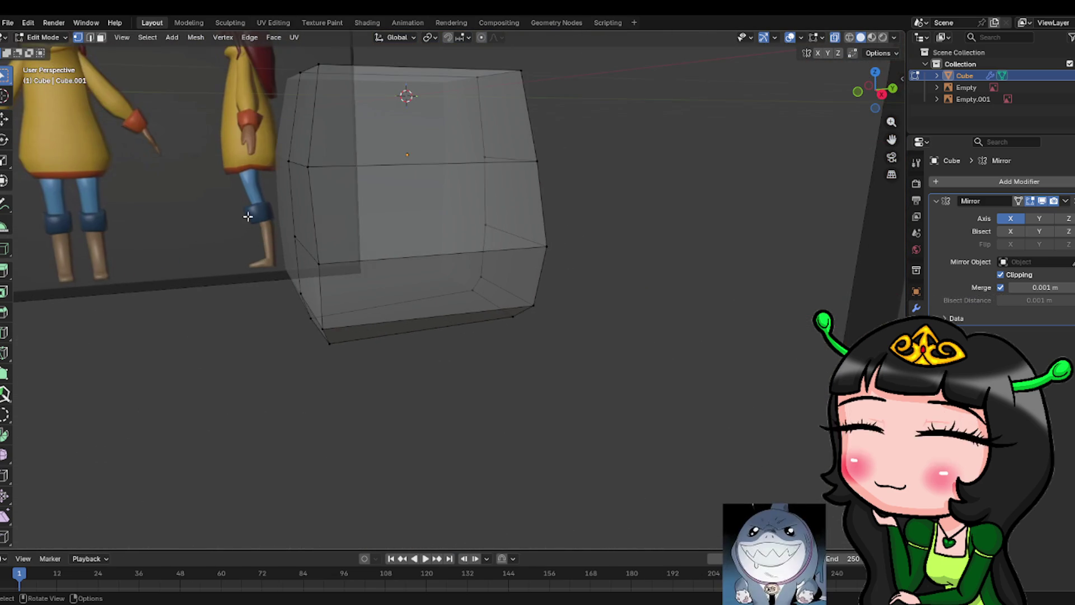
key(KP_3)
scroll(365, 239, up, 1)
scroll(364, 239, up, 1)
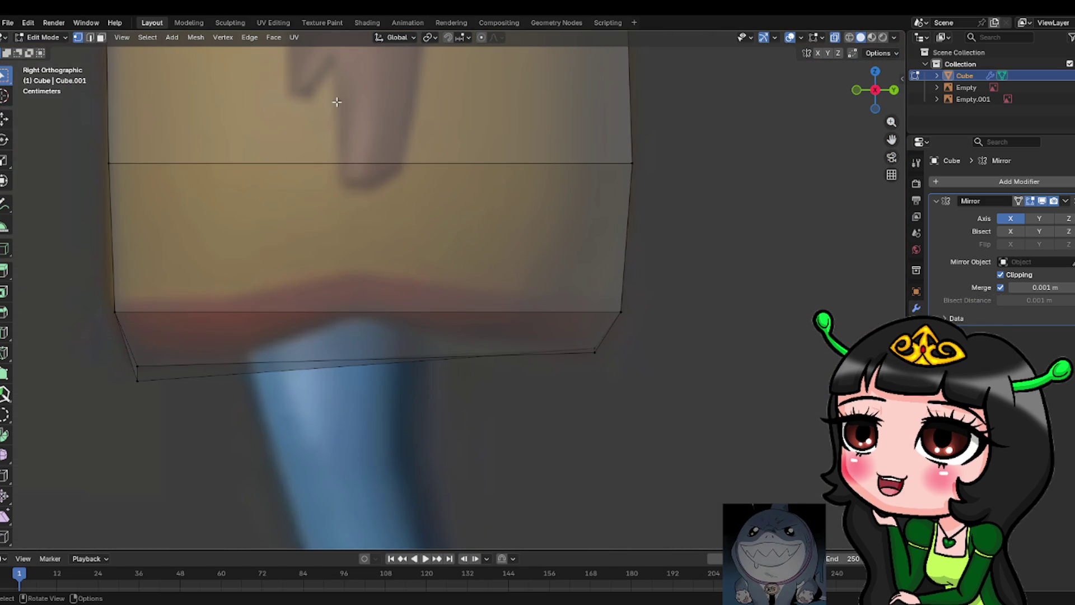
scroll(425, 312, down, 9)
scroll(289, 382, down, 1)
mouse_move(289, 382)
middle_down()
mouse_move(391, 411)
mouse_move(543, 401)
mouse_move(467, 426)
middle_up()
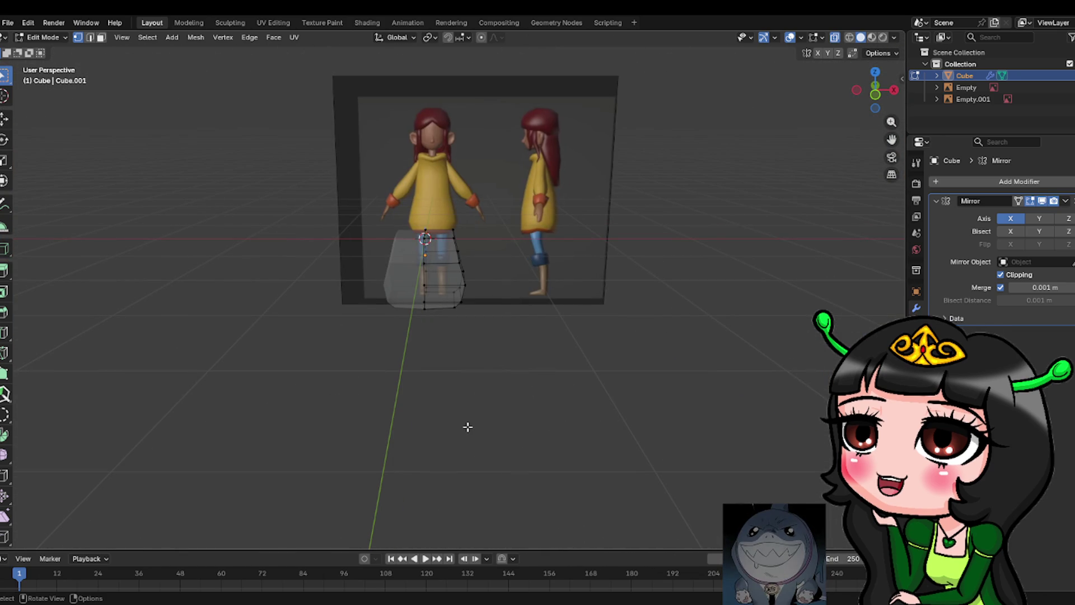
key(KP_1)
scroll(468, 427, up, 5)
mouse_move(474, 262)
middle_down()
mouse_move(511, 315)
mouse_move(521, 360)
middle_up()
key(KP_3)
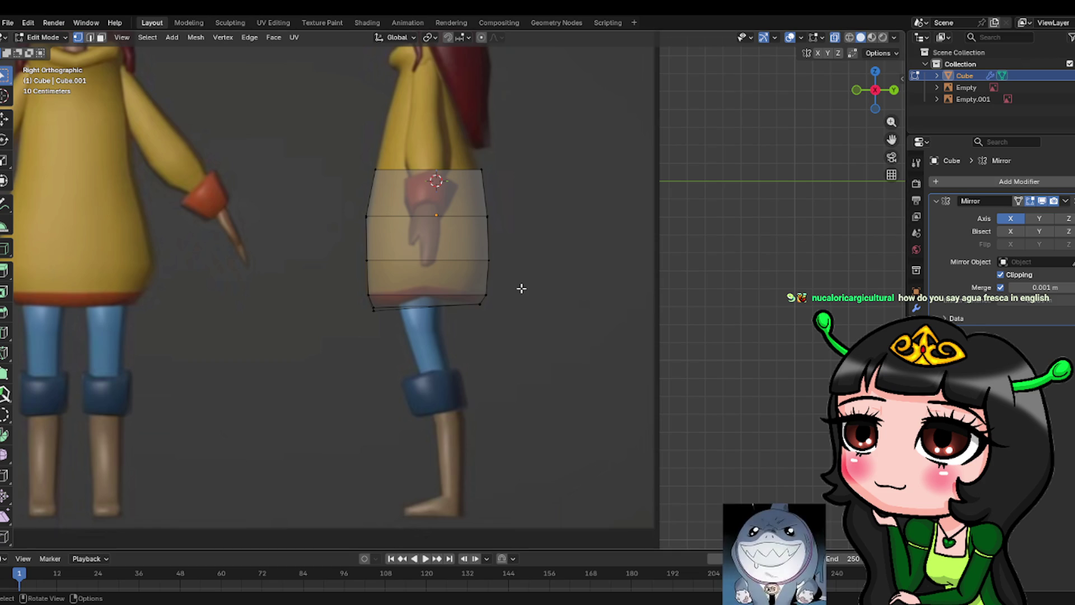
Extrude the torso's top face about 0.55 m up to shoulder height.
key(KP_1)
mouse_move(521, 288)
middle_down()
mouse_move(528, 252)
mouse_move(525, 292)
middle_up()
click(101, 37)
click(440, 170)
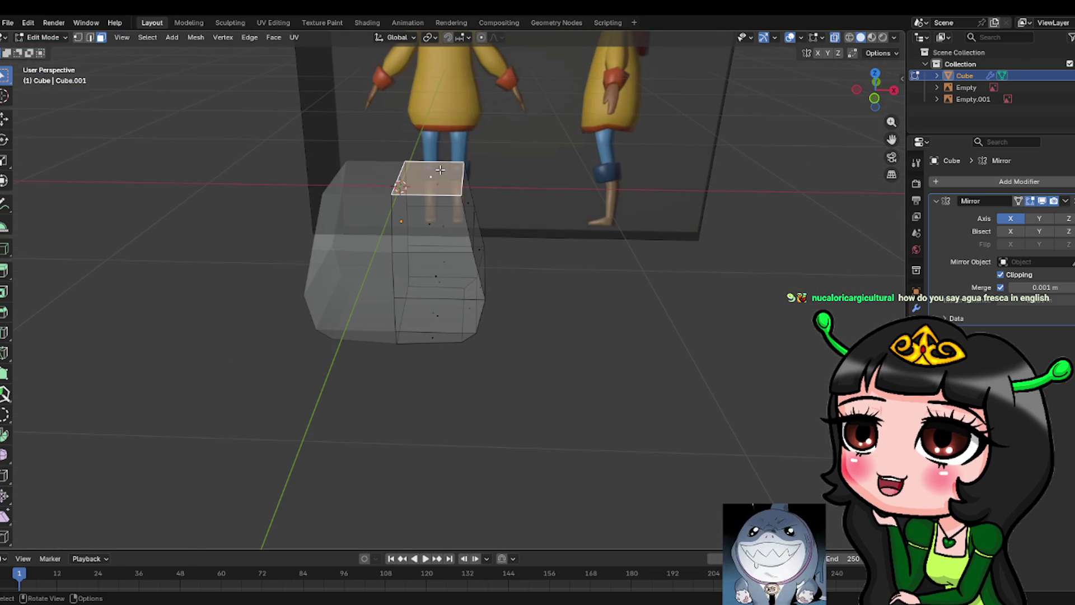
key(KP_1)
key(e)
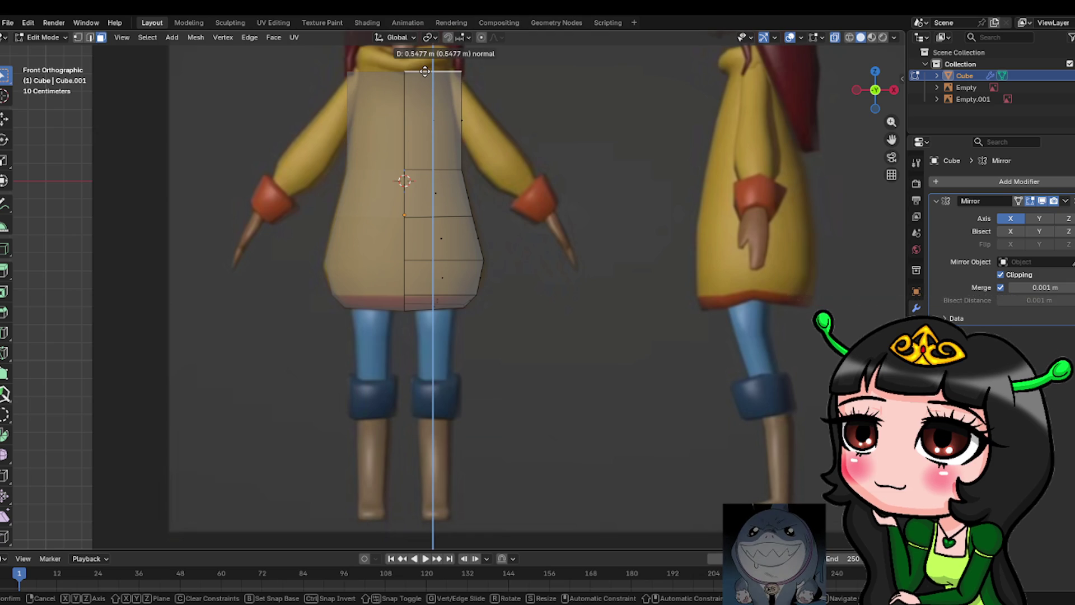
click(425, 71)
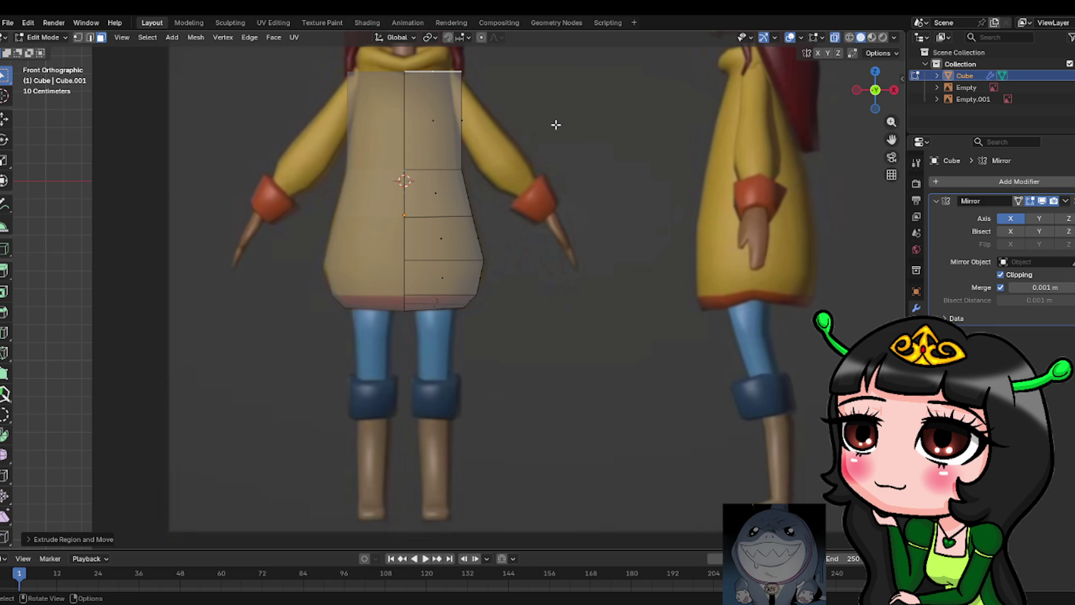
Scale the new top face to about 0.6 and orbit to inspect the taper.
key(s)
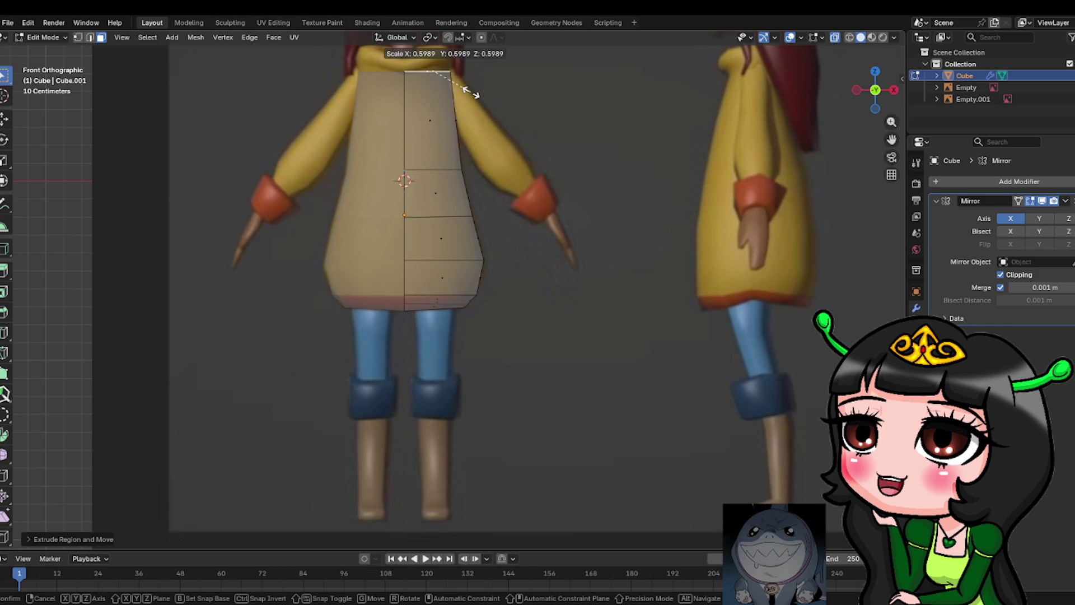
click(468, 91)
middle_drag(547, 185, 475, 211)
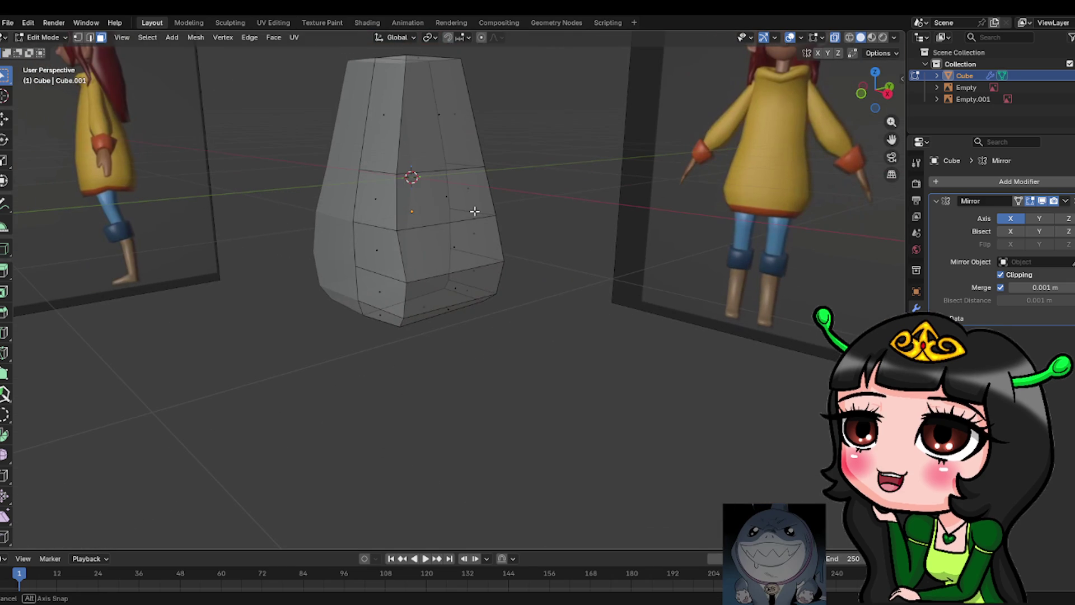
Switch to Front Orthographic view (numpad 1) to compare with the front reference.
key(KP_1)
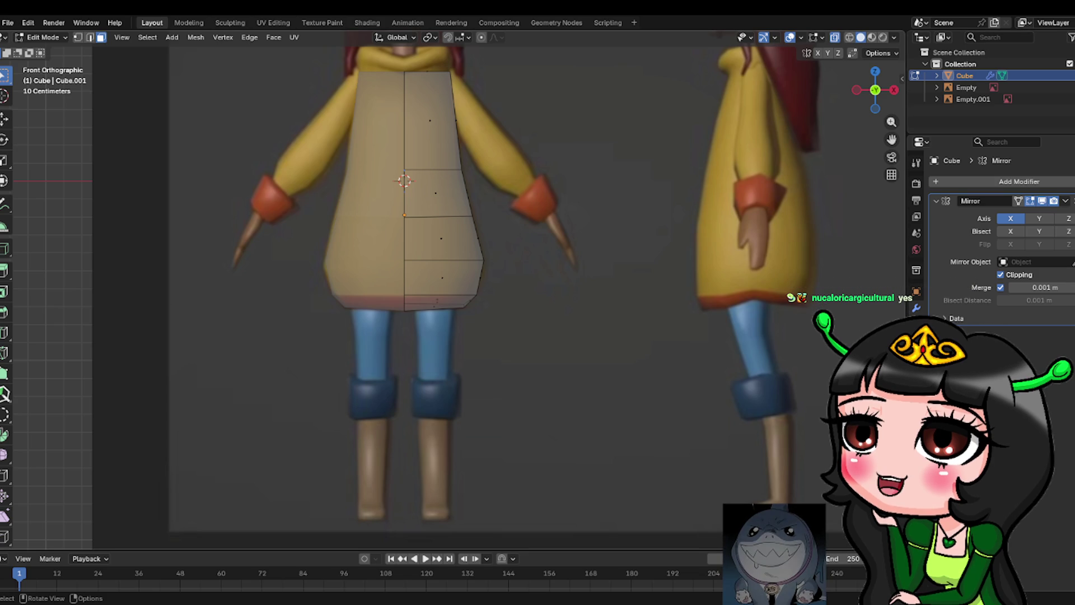
Zoom in on the shoulders and chest, orbit briefly, and return to Front Orthographic view.
scroll(443, 280, up, 3)
shift+scroll(605, 432, up, 5)
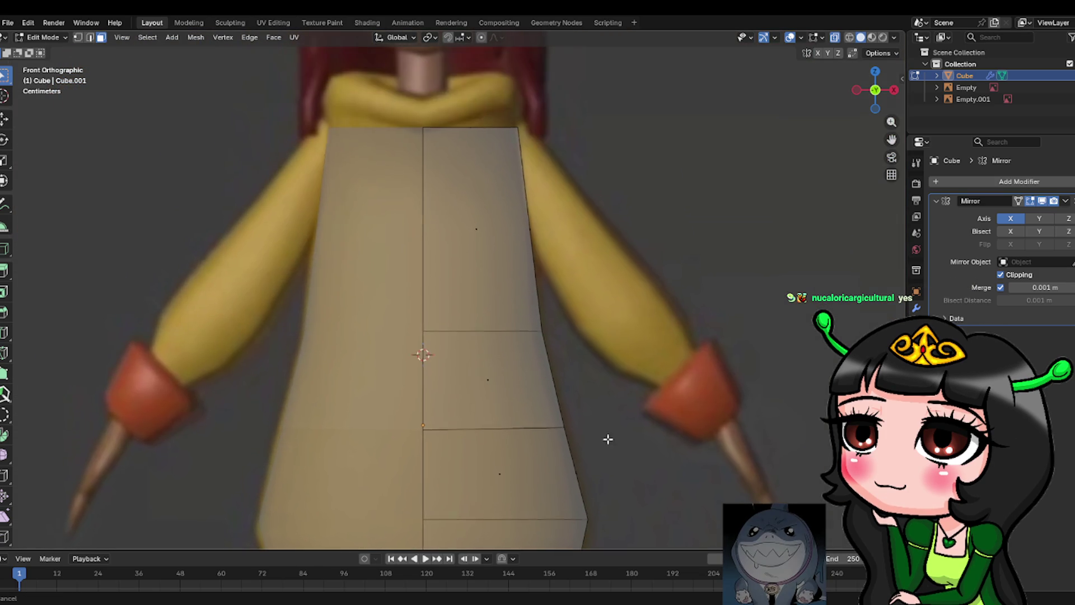
scroll(583, 292, up, 1)
scroll(583, 295, down, 2)
mouse_move(583, 296)
middle_down()
mouse_move(656, 336)
mouse_move(582, 343)
mouse_move(686, 341)
middle_up()
key(KP_1)
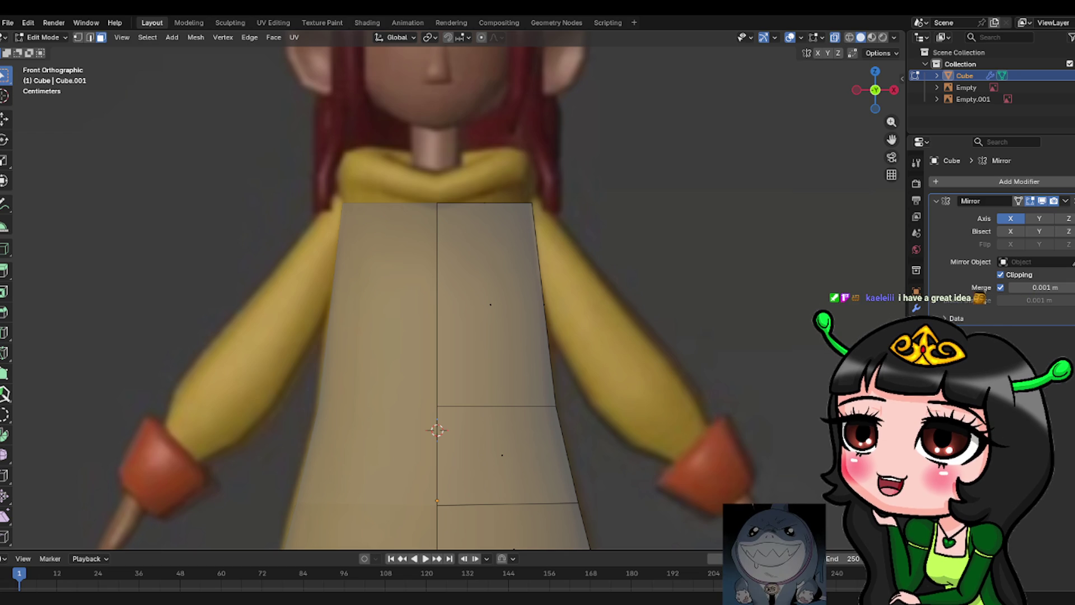
middle_drag(448, 336, 464, 333)
Orbit to a low side angle to judge the block's depth against the references.
mouse_move(448, 425)
middle_down()
mouse_move(641, 412)
mouse_move(484, 412)
mouse_move(564, 413)
middle_up()
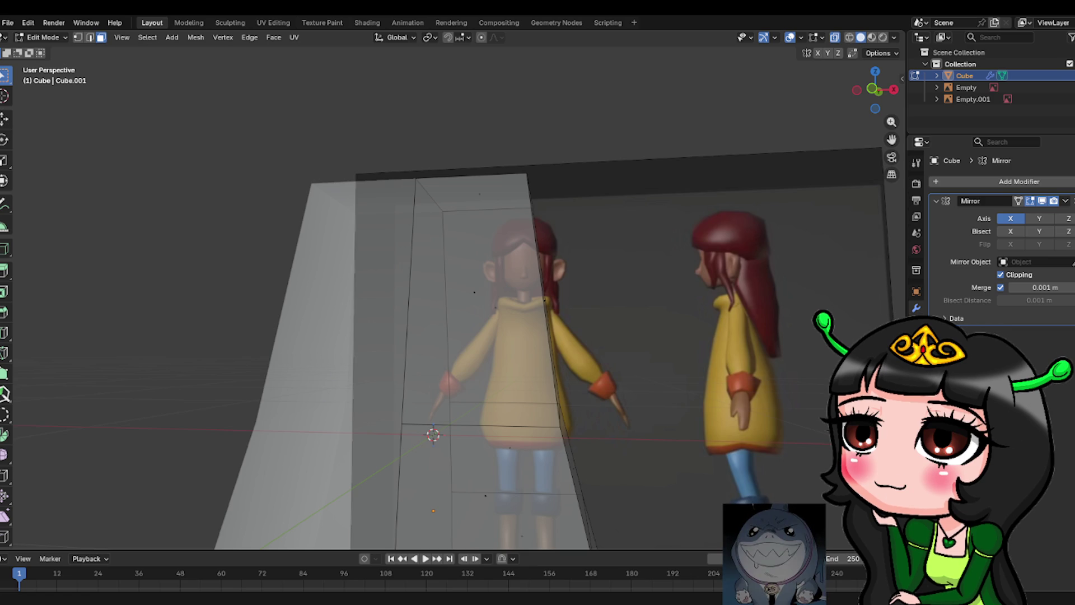
middle_drag(532, 369, 631, 378)
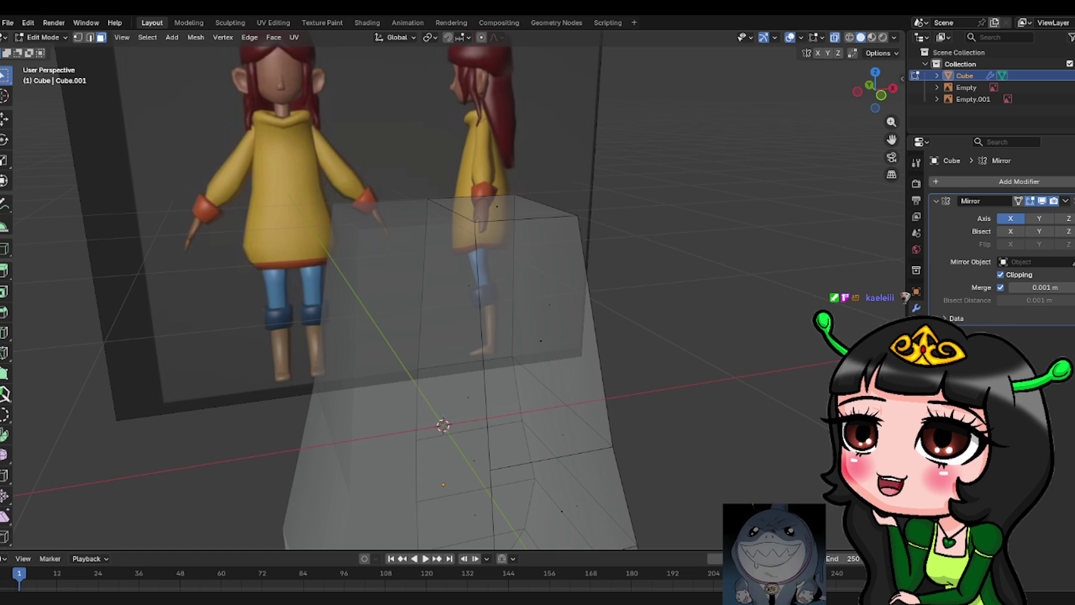
Orbit above the torso box and switch to top view (numpad 7).
mouse_move(492, 359)
middle_down()
mouse_move(516, 312)
mouse_move(420, 377)
mouse_move(640, 372)
middle_up()
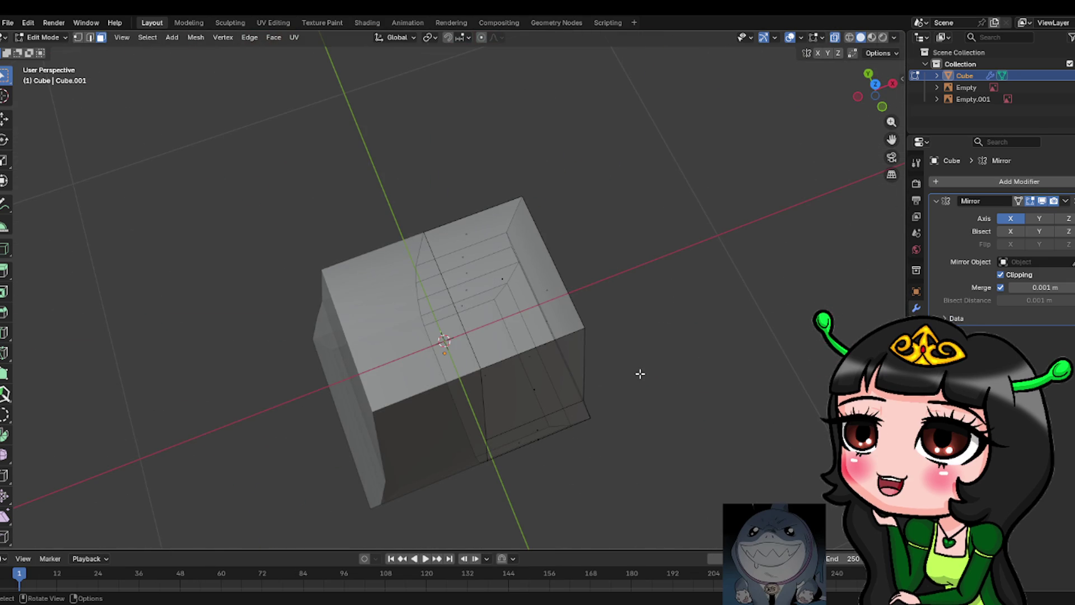
key(KP_7)
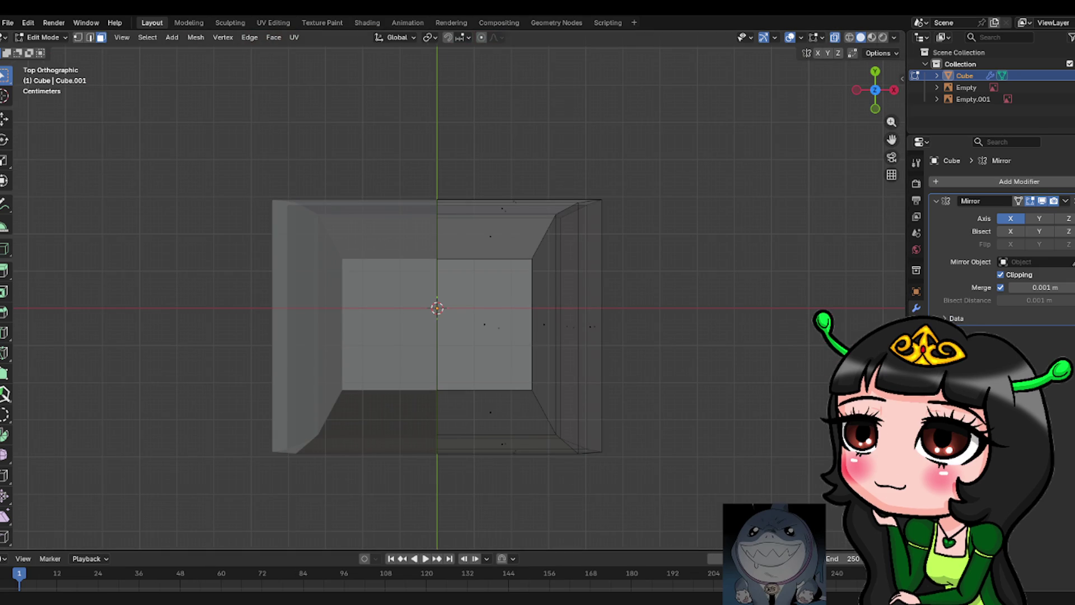
Cut an edge loop through the torso's side and pull the front-right corner inward.
click(4, 332)
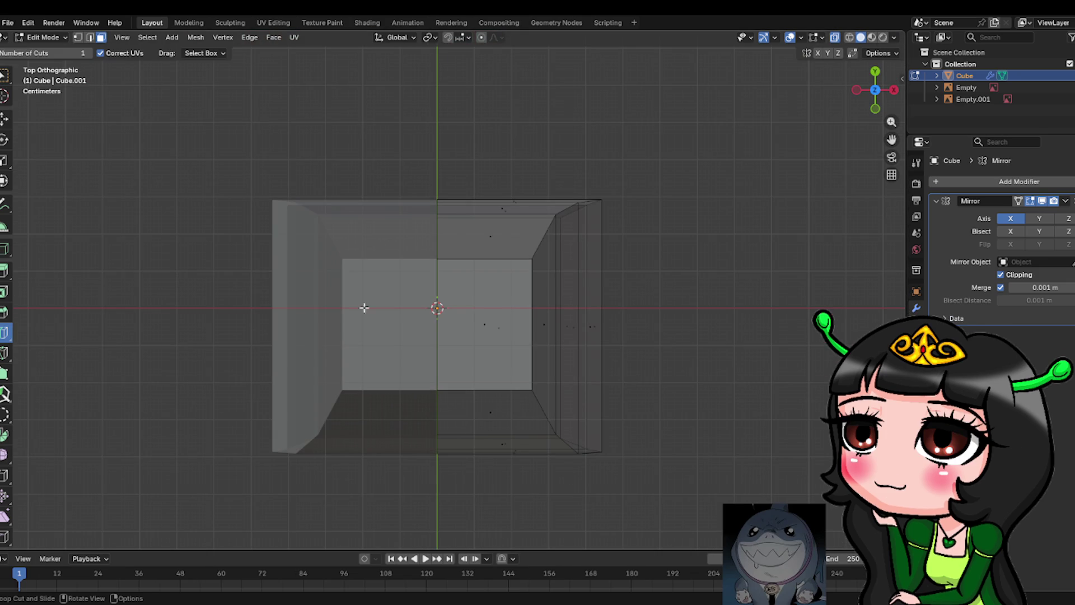
click(523, 343)
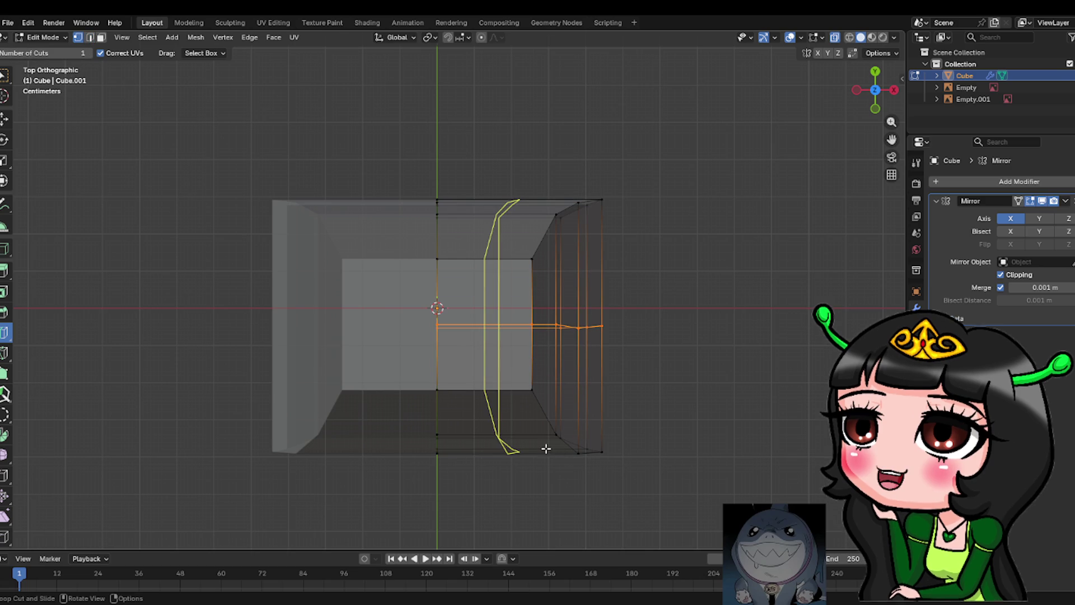
click(5, 75)
drag(667, 480, 551, 434)
key(g)
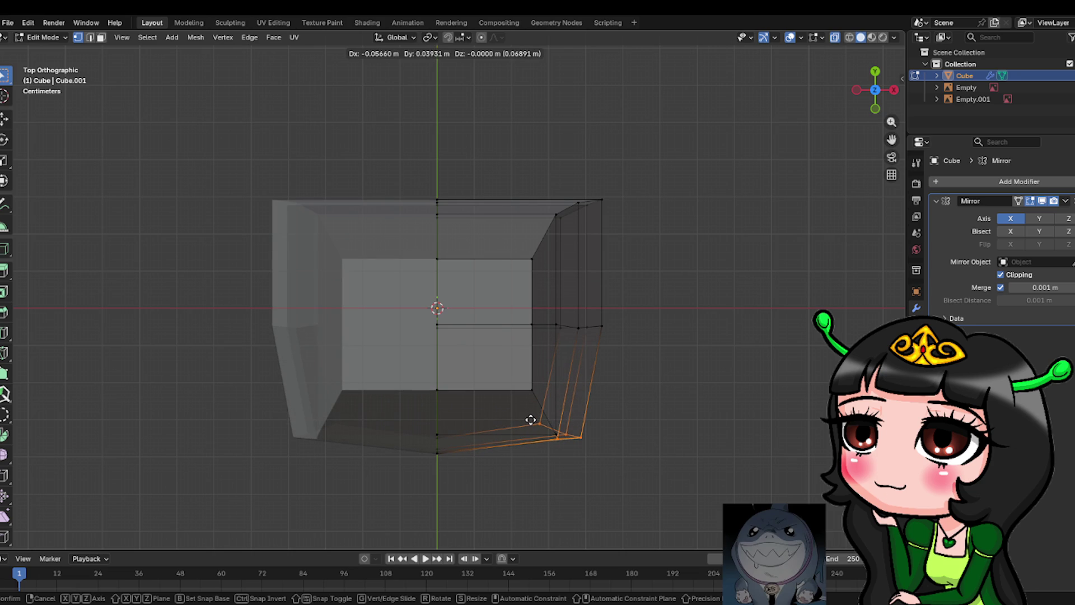
right_click(530, 419)
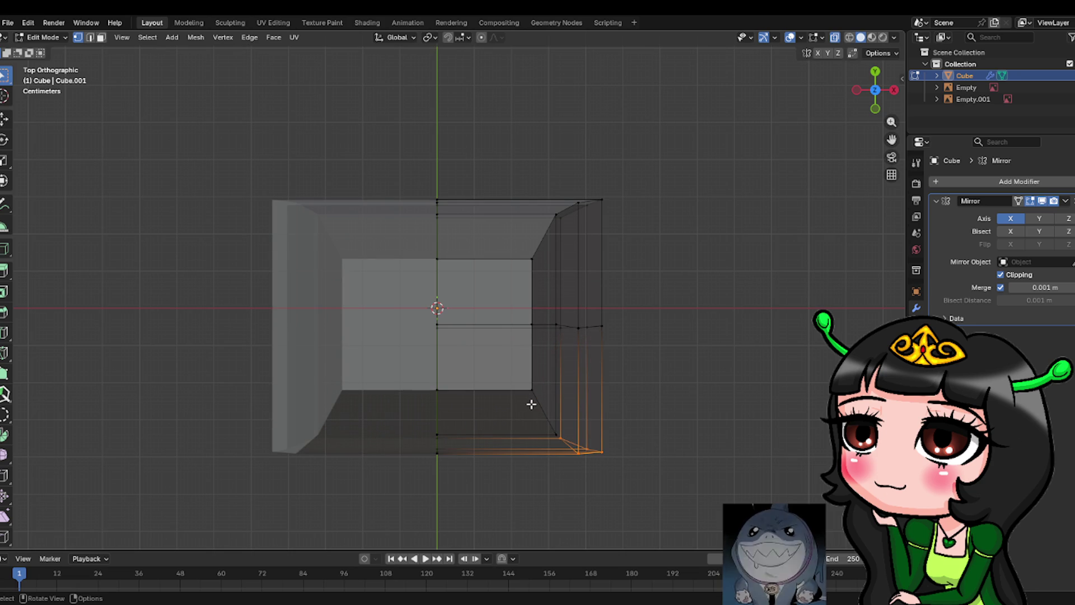
shift+drag(515, 372, 620, 462)
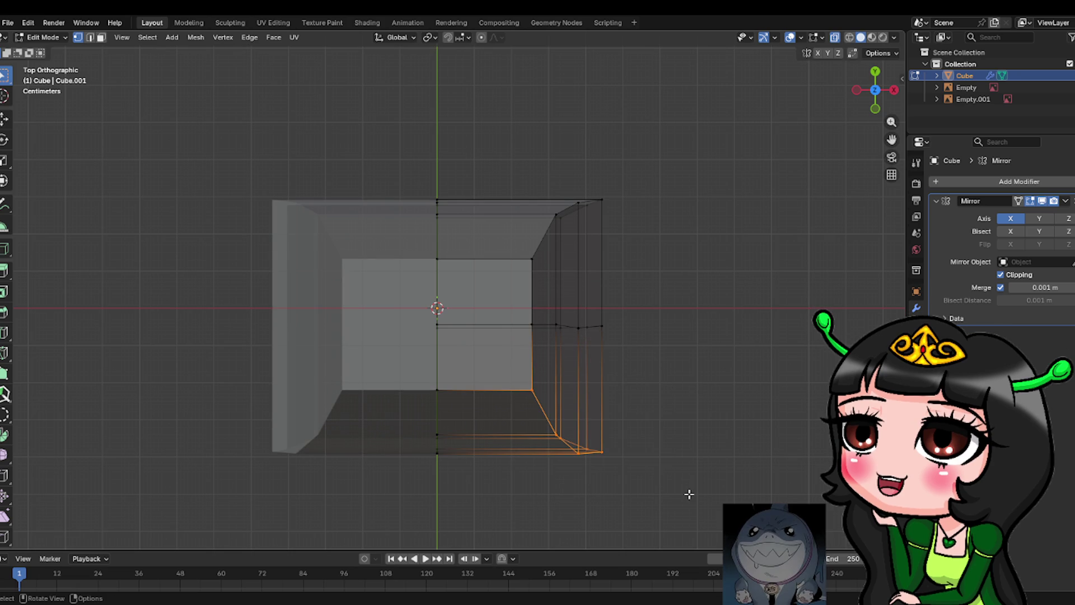
key(g)
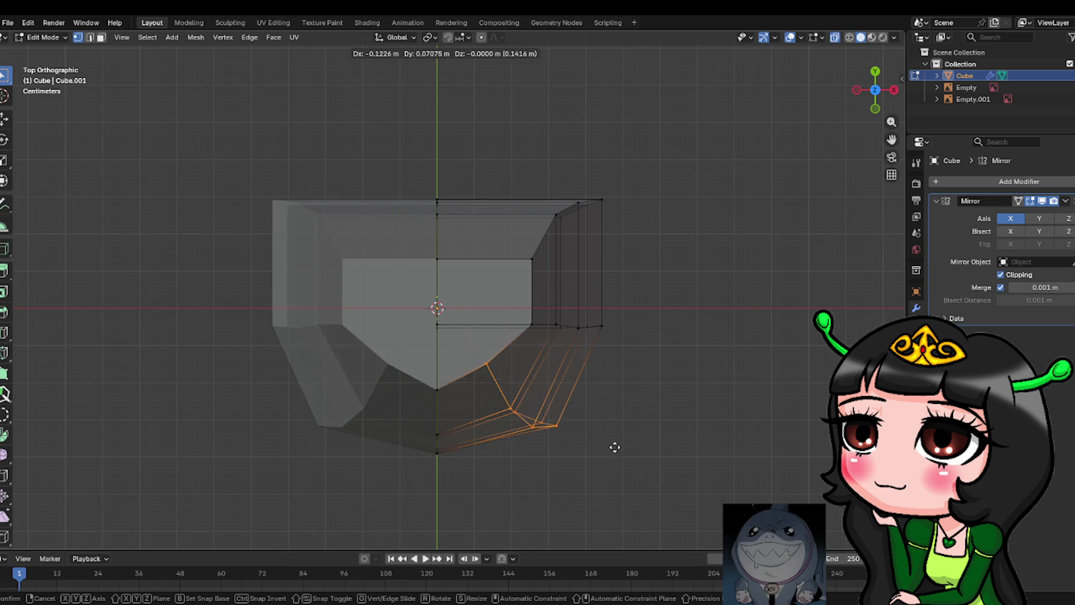
click(633, 449)
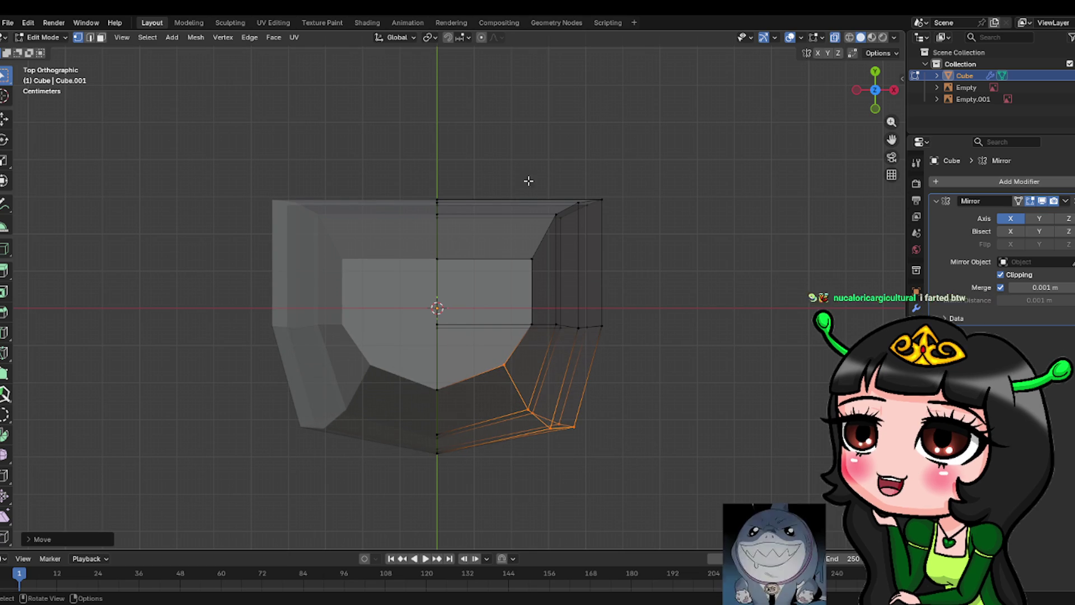
Pull the back-right corner inward, then check the rounding in front and side views.
mouse_move(504, 163)
mouse_down()
mouse_move(600, 274)
mouse_move(622, 278)
mouse_up()
key(g)
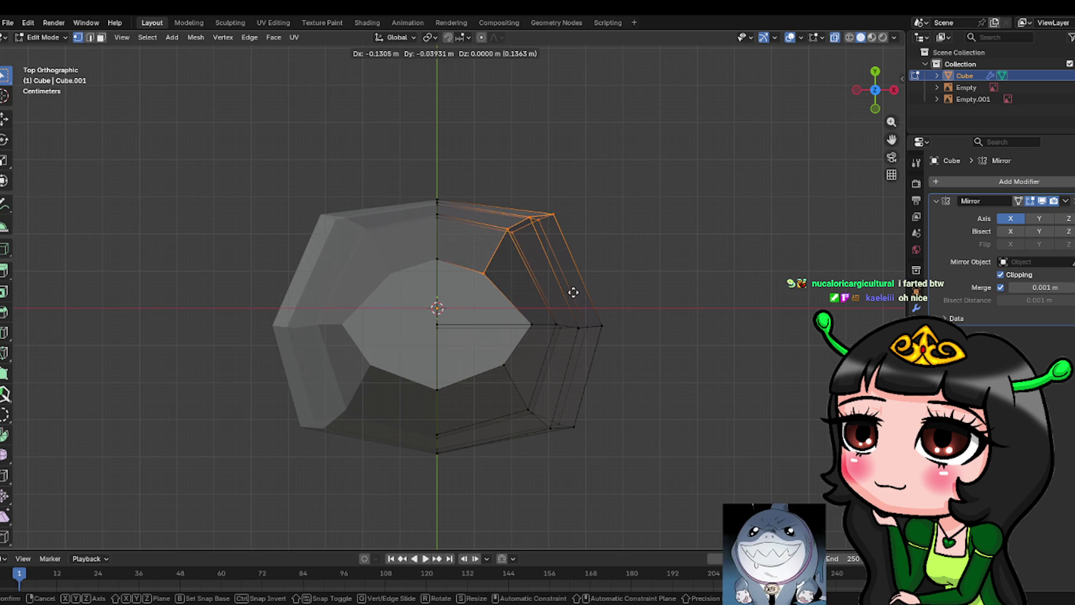
click(573, 292)
click(700, 439)
key(KP_1)
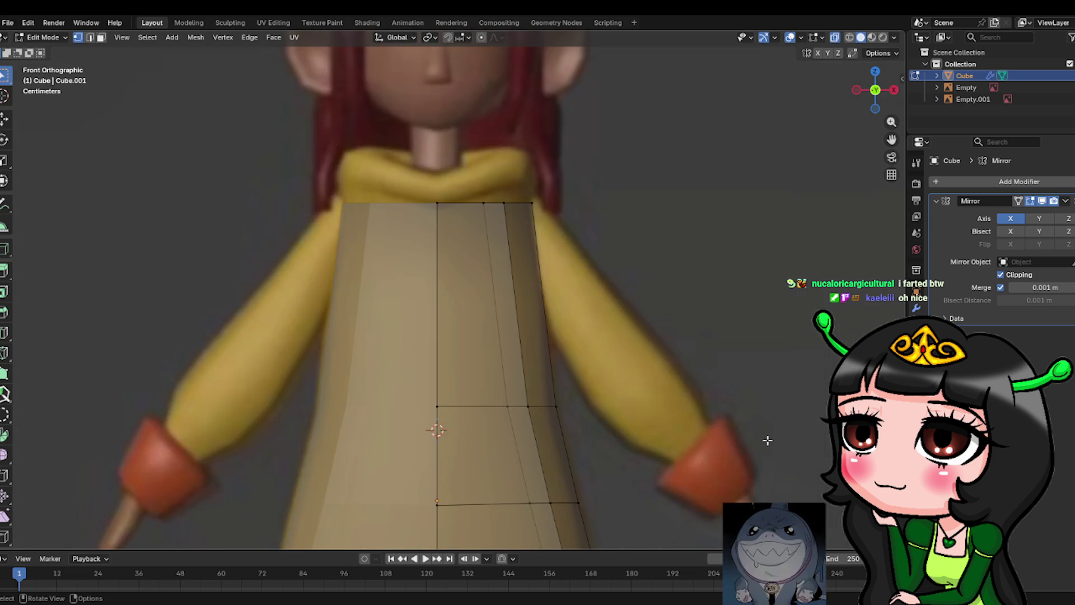
scroll(645, 411, down, 3)
mouse_move(728, 444)
middle_down()
mouse_move(617, 458)
mouse_move(754, 446)
mouse_move(790, 430)
mouse_move(756, 446)
mouse_move(574, 447)
middle_up()
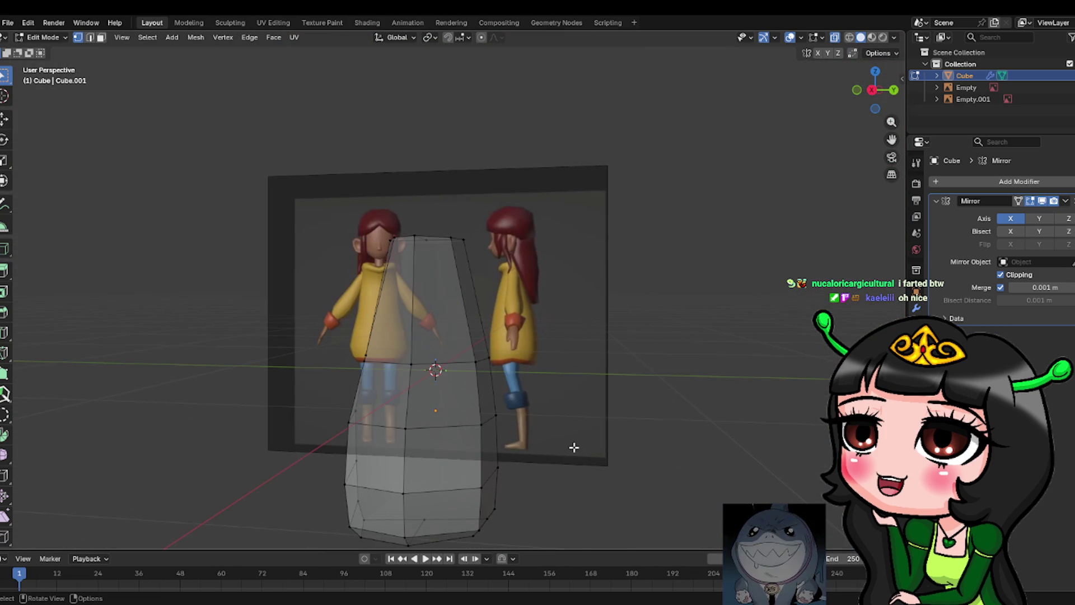
key(KP_3)
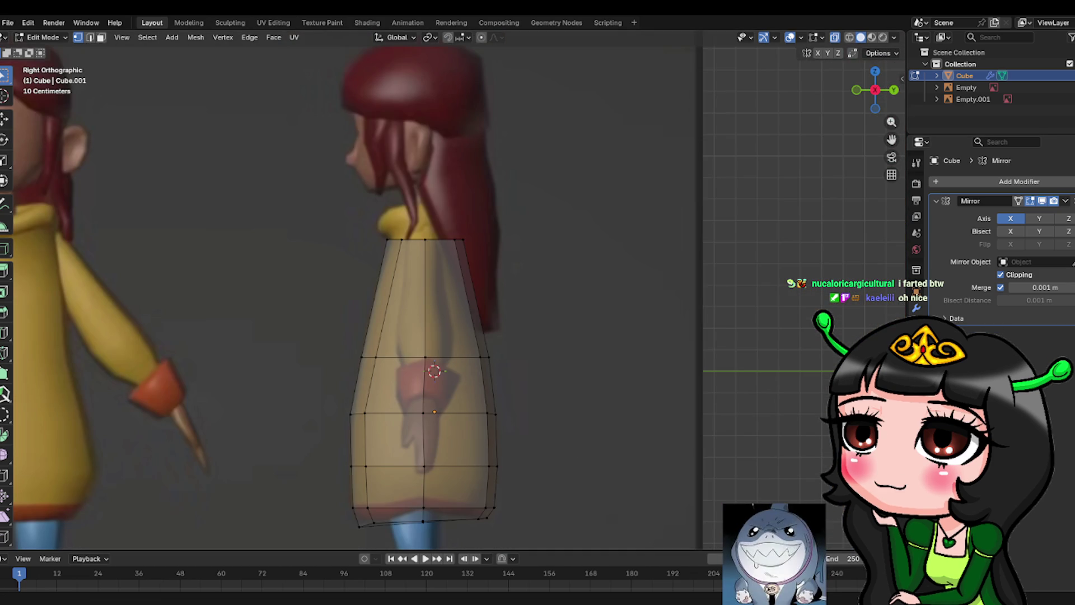
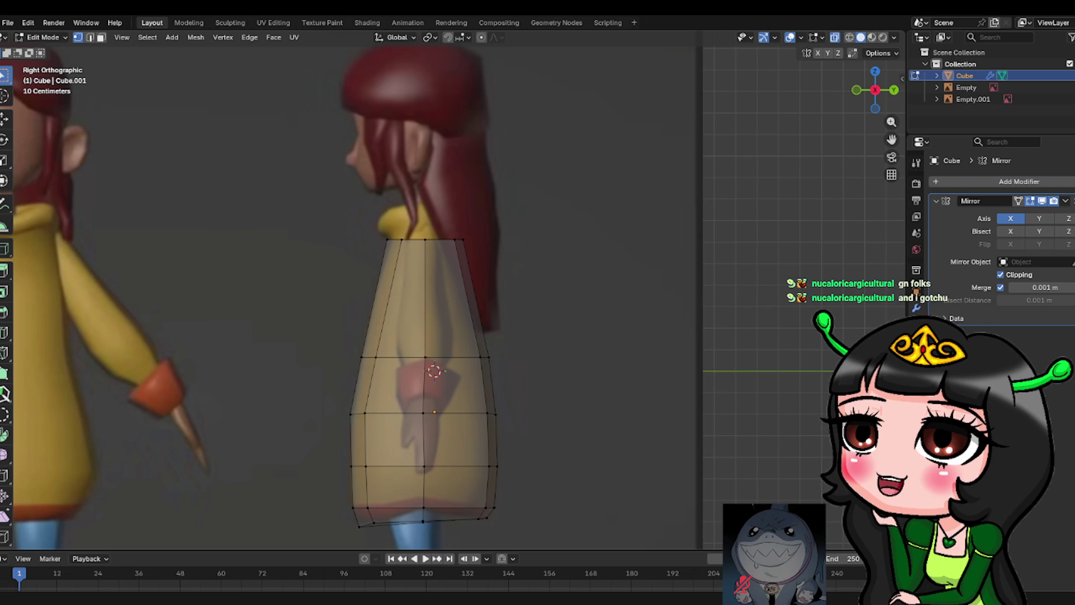
Quit Blender, saving the mirrored low-poly body blockout to gg.blend when prompted.
mouse_move(512, 281)
middle_down()
mouse_move(583, 269)
mouse_move(680, 216)
mouse_move(651, 268)
middle_up()
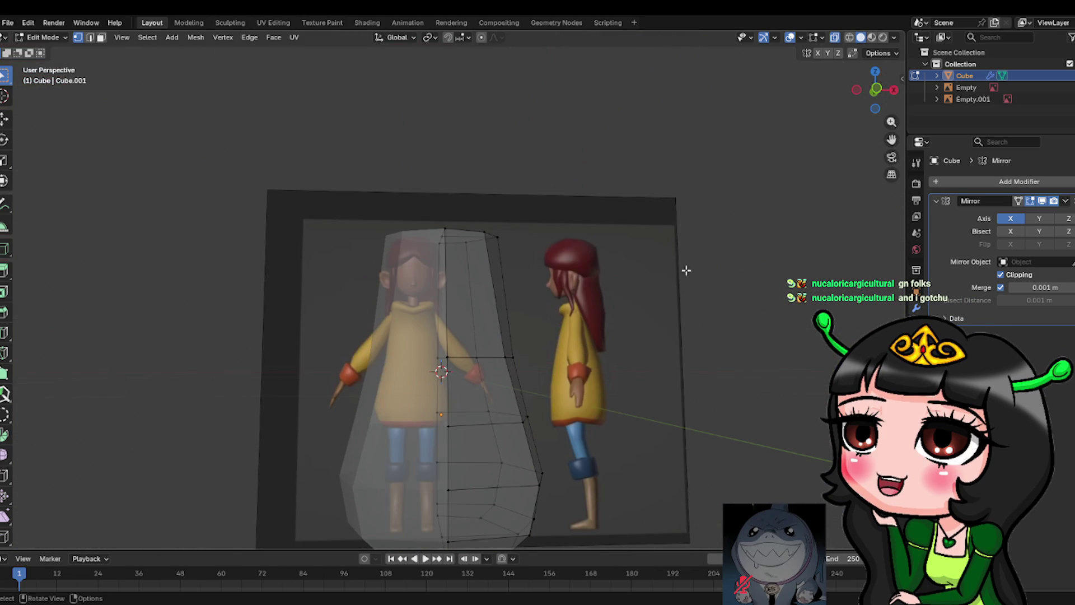
key(ctrl+q)
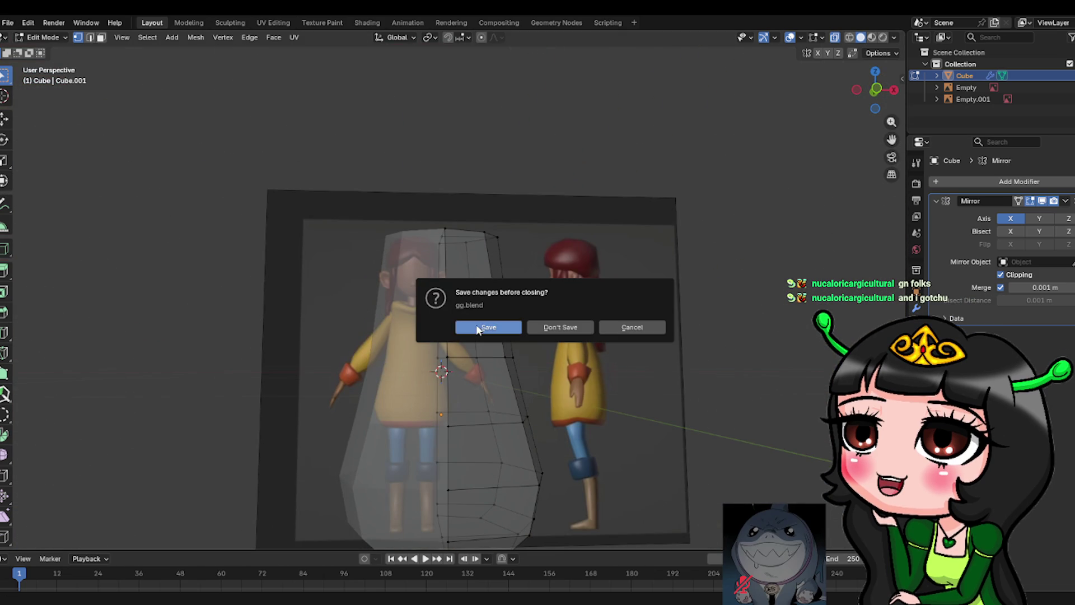
click(472, 324)
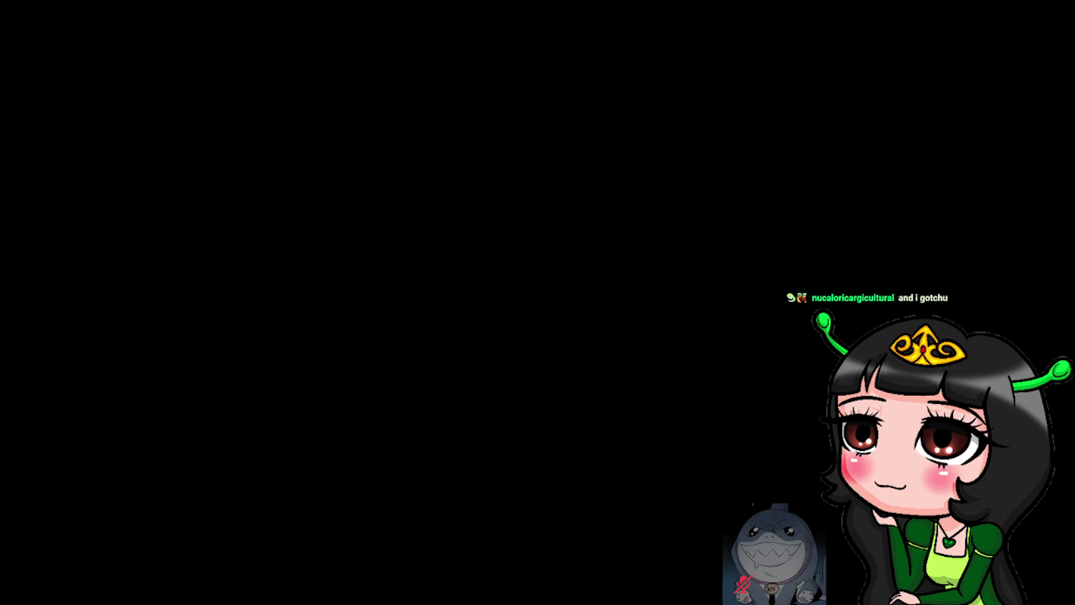